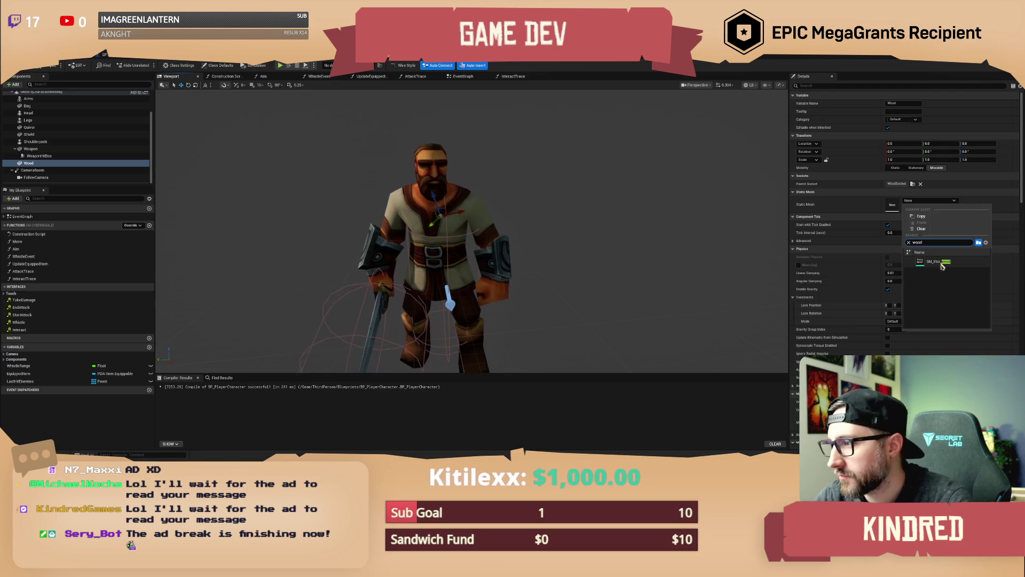
Turn the viewport to face the character and bring up the Wood component's Static Mesh choices
left_click_drag(733, 204, 733, 204)
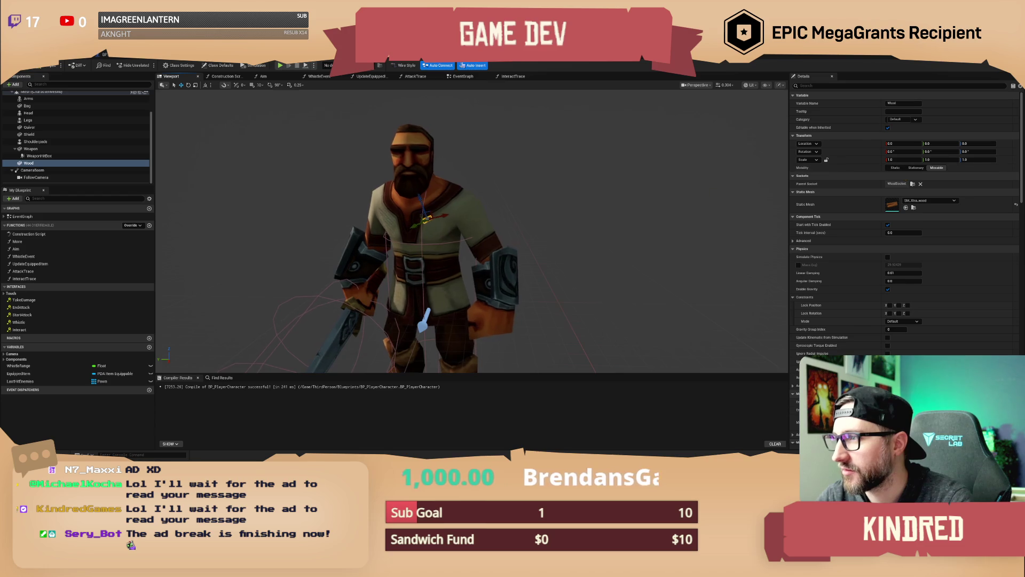
left_click_drag(625, 192, 625, 192)
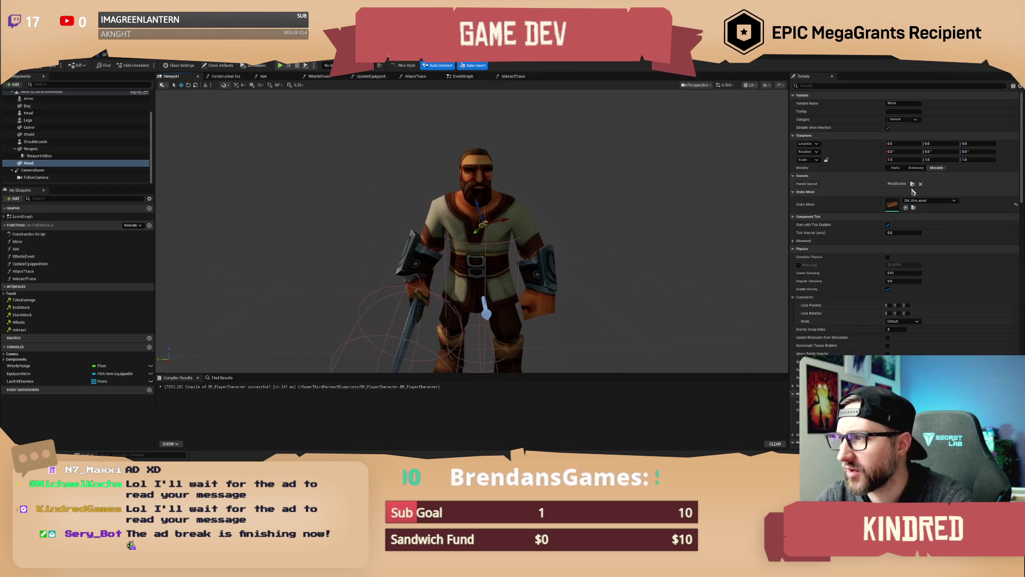
left_click(940, 202)
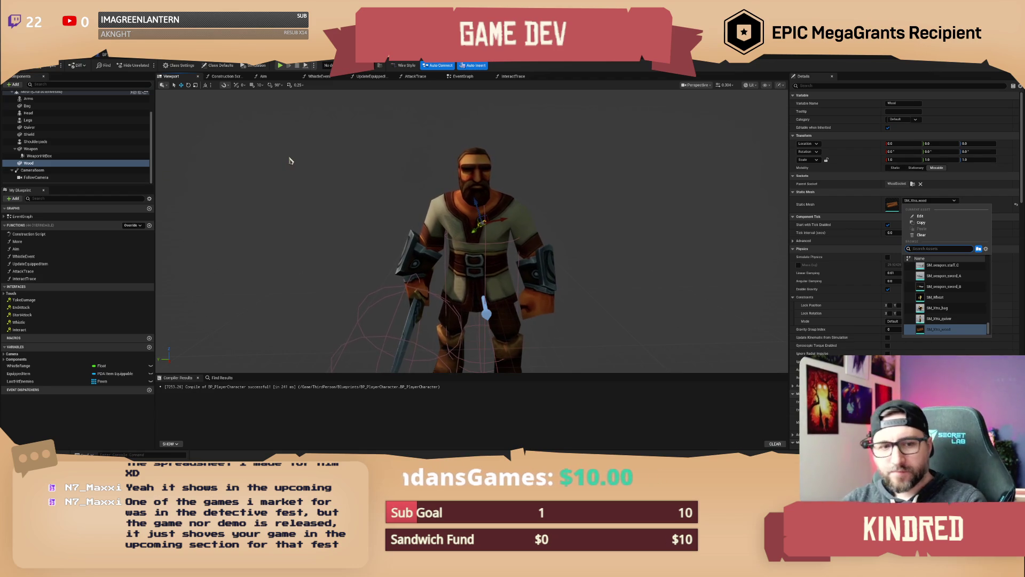
Try scaling the wood log up to about 12.6, then undo the scaling
left_click(527, 67)
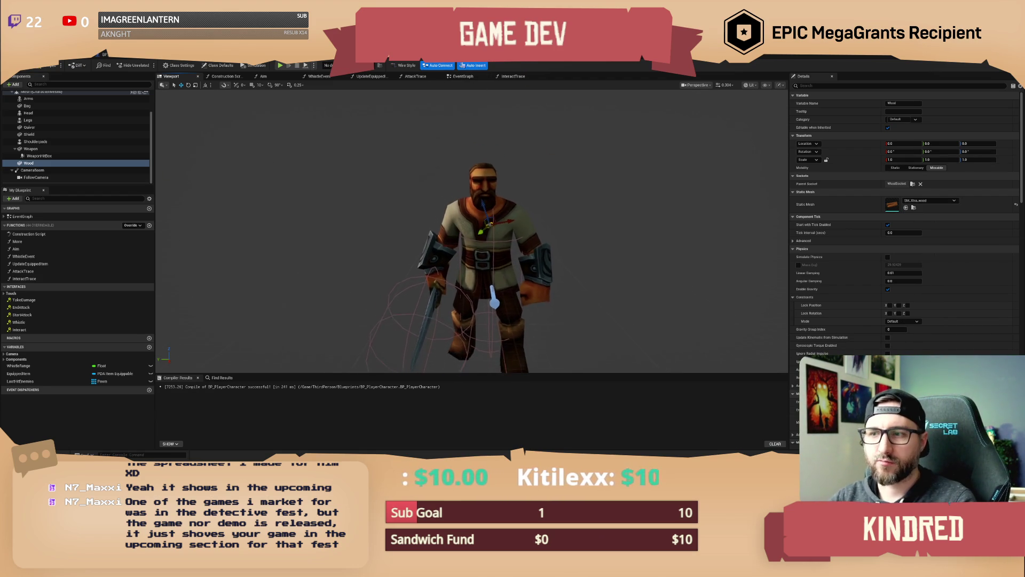
left_click_drag(544, 176, 529, 177)
left_click_drag(456, 209, 475, 198)
mouse_move(481, 241)
left_mouse_down()
mouse_move(550, 213)
mouse_move(507, 216)
left_mouse_up()
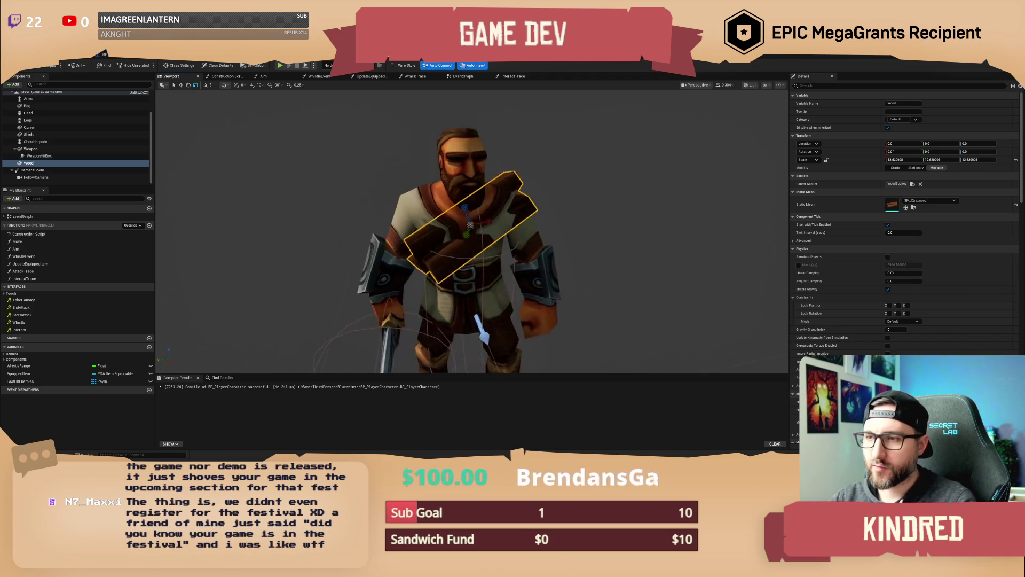
key("ctrl+z")
Reselect SM_Xtra_wood as the Wood mesh and browse to it in the Content Browser
left_click(931, 200)
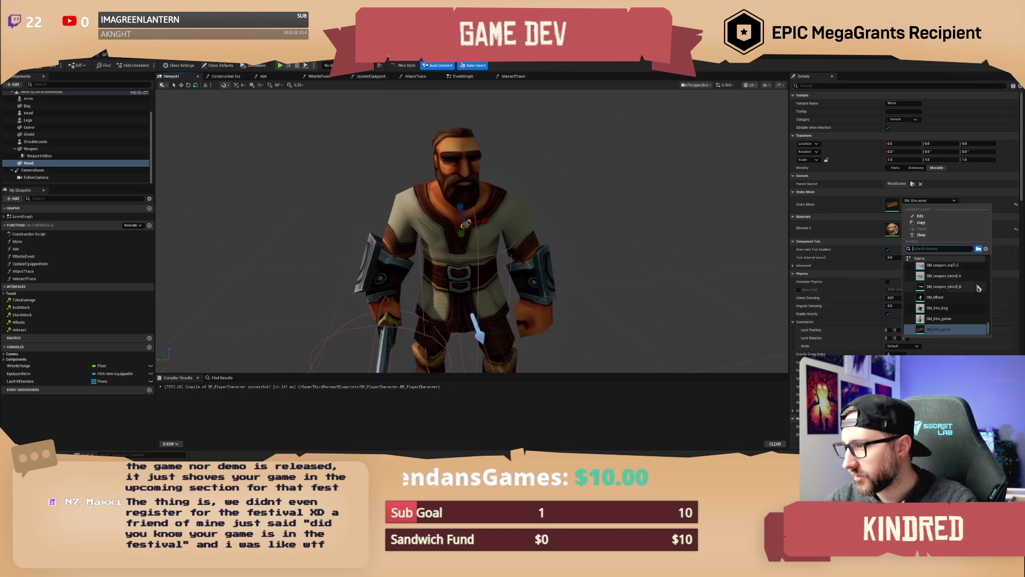
scroll(967, 297, "up", 1)
scroll(964, 294, "up", 5)
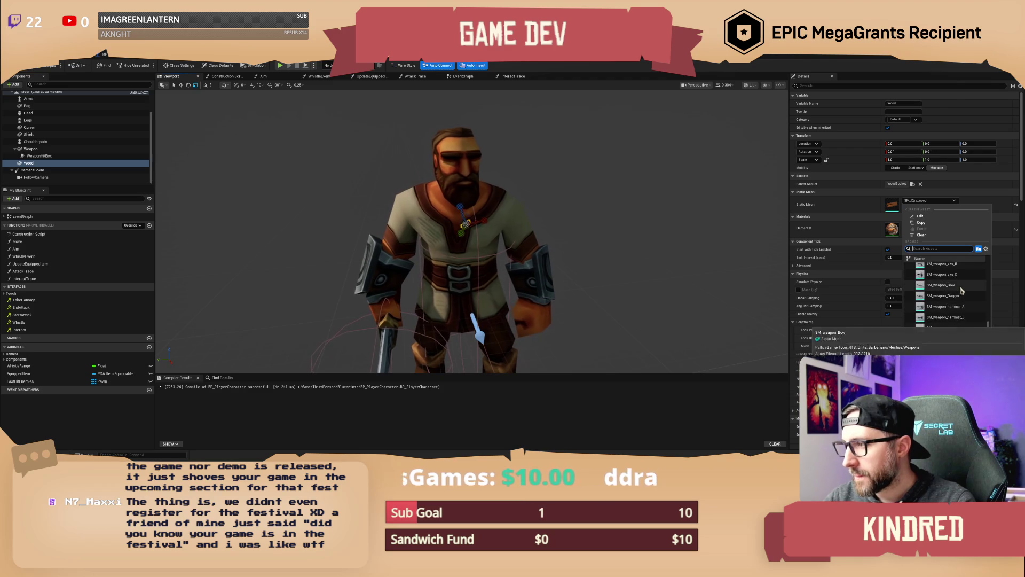
scroll(961, 290, "down", 2)
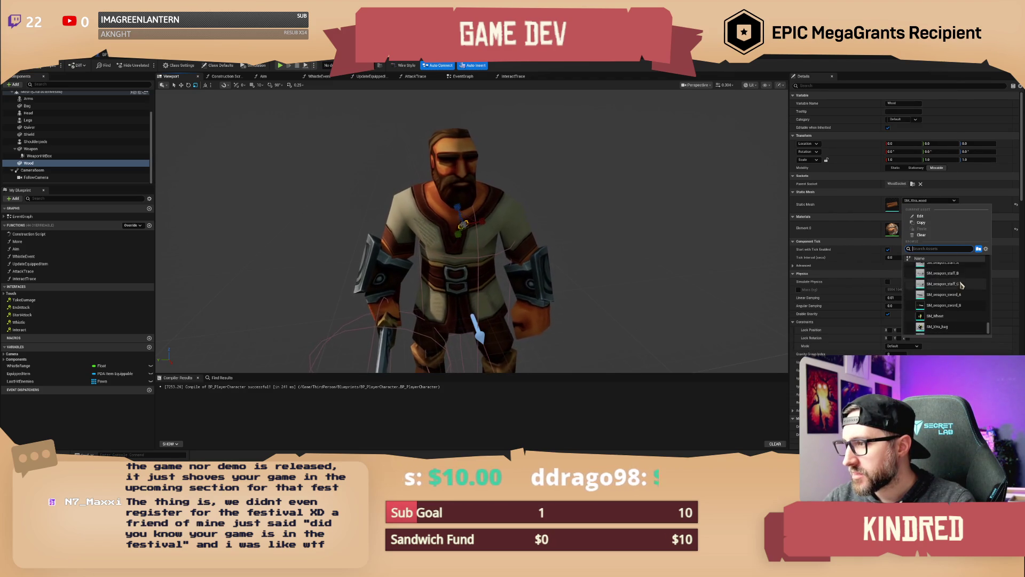
left_click(945, 316)
left_click(914, 207)
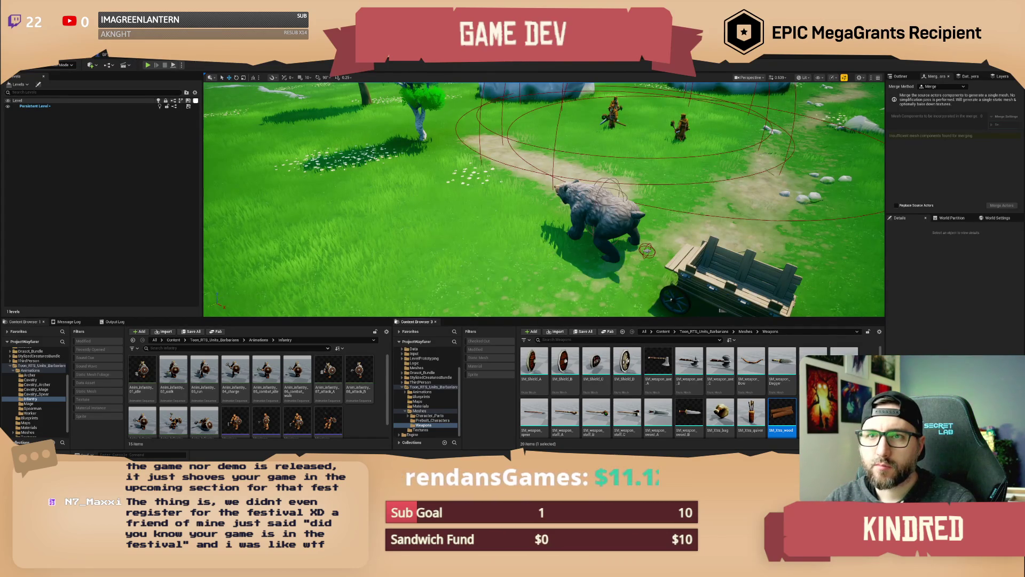
Clear the Wood component's mesh and reassign SM_Xtra_wood by searching 'wood'
key("alt+Tab")
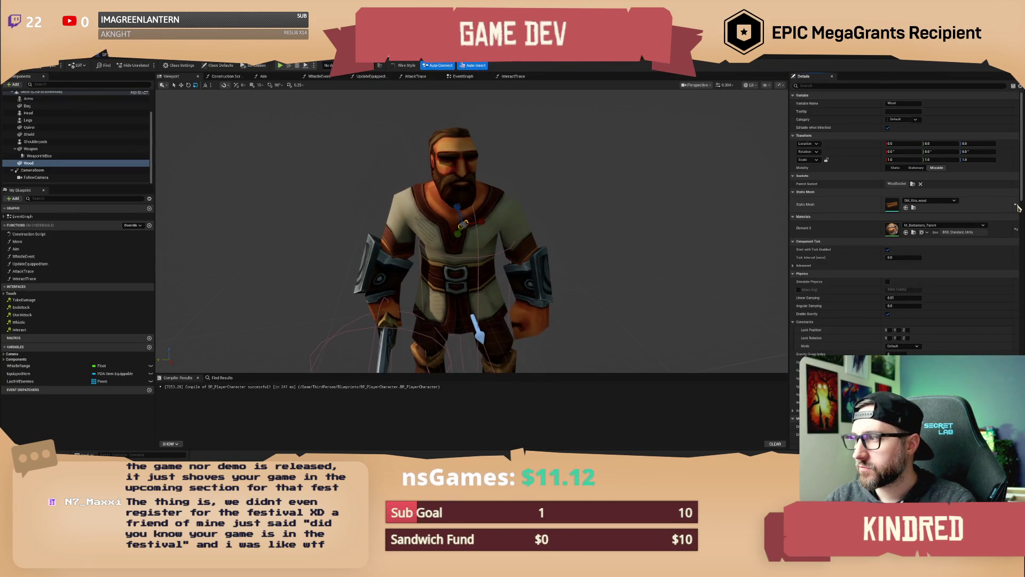
left_click(935, 206)
left_click(933, 202)
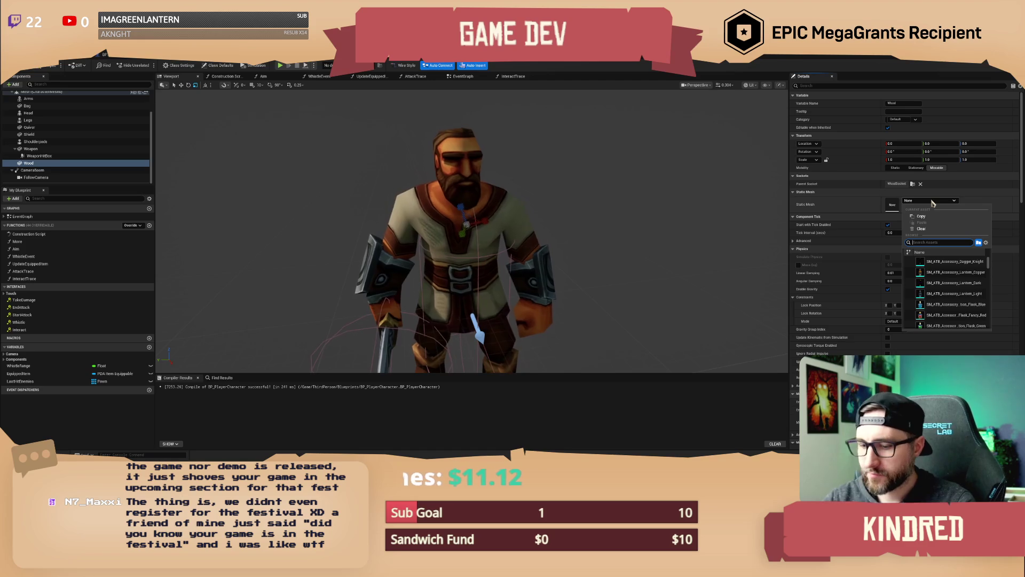
type("resou")
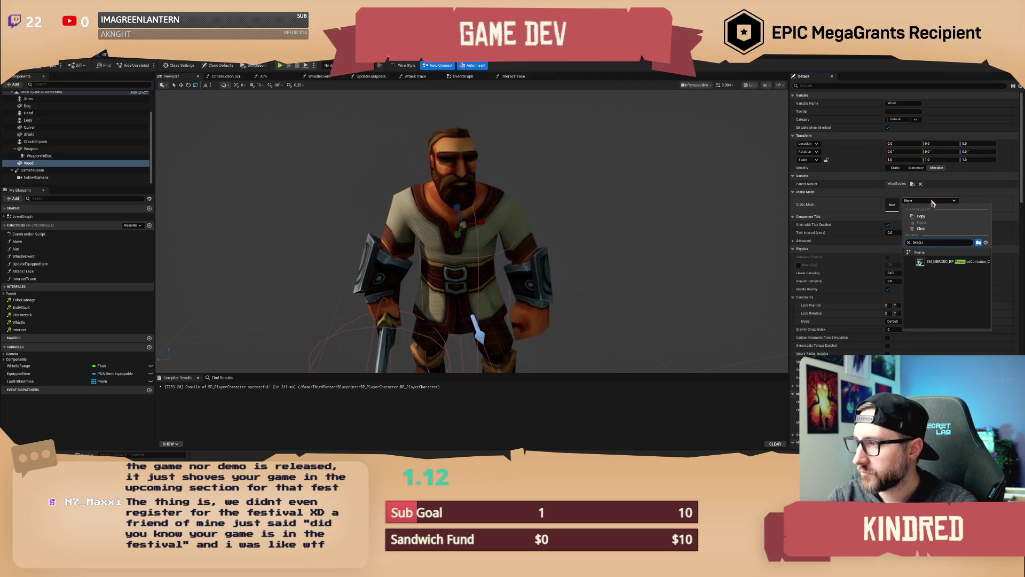
key("BackSpace")
key("BackSpace")
key("BackSpace")
type("wood")
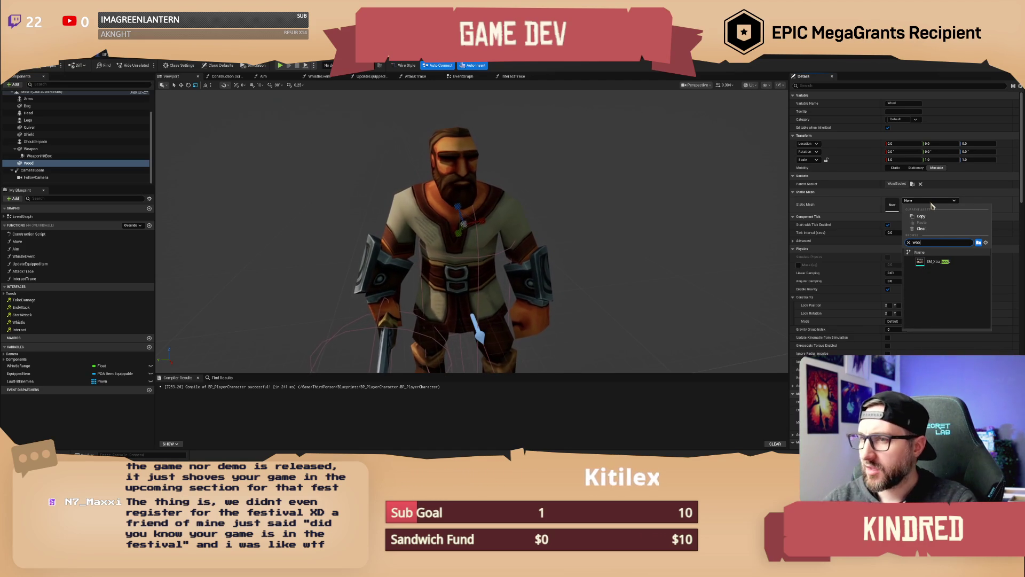
left_click(937, 262)
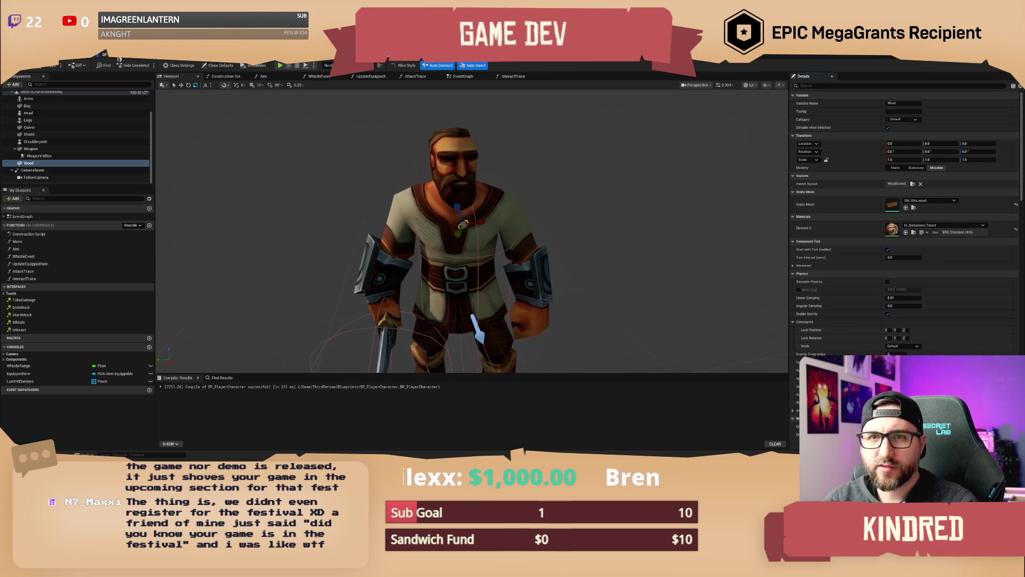
Select the character's body Mesh component and locate its asset in the Content Browser
left_click(450, 155)
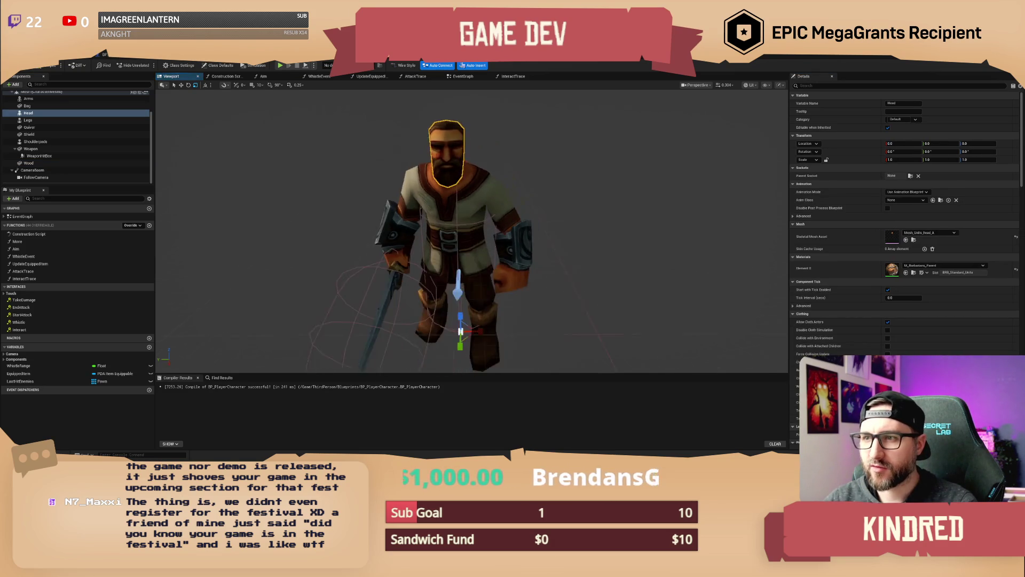
left_click(448, 213)
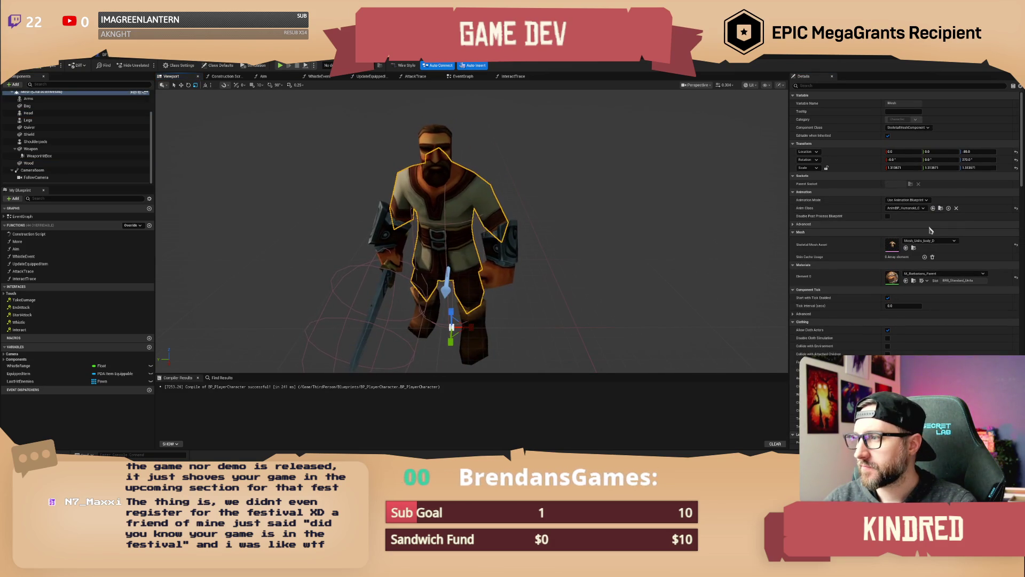
left_click(913, 248)
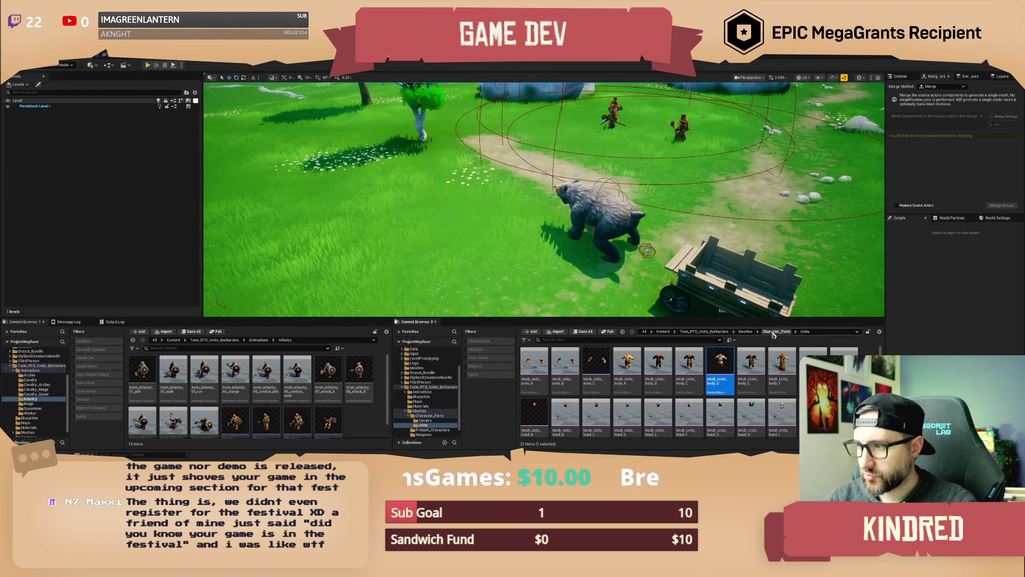
Go up to the Meshes folder and select the Characters_Skeleton asset
left_click(745, 332)
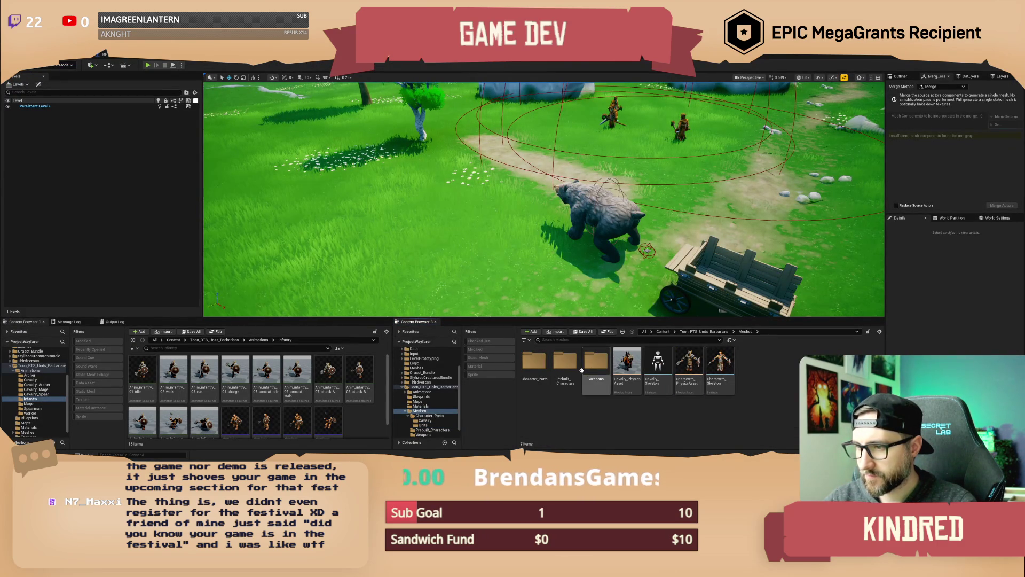
left_click(719, 368)
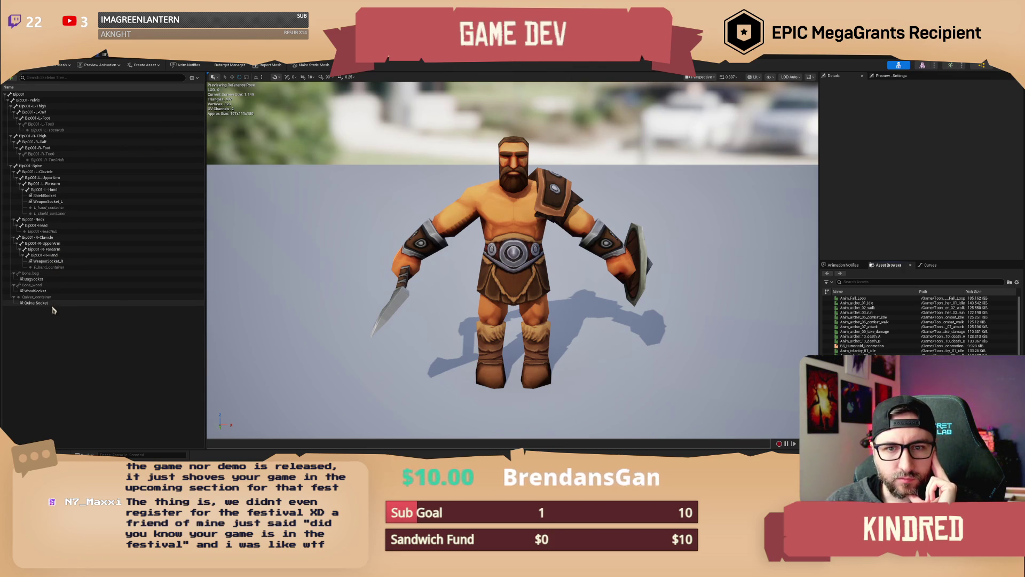
Add SM_Xtra_wood as a preview asset on the skeleton's WoodSocket
left_click(47, 292)
right_click(47, 292)
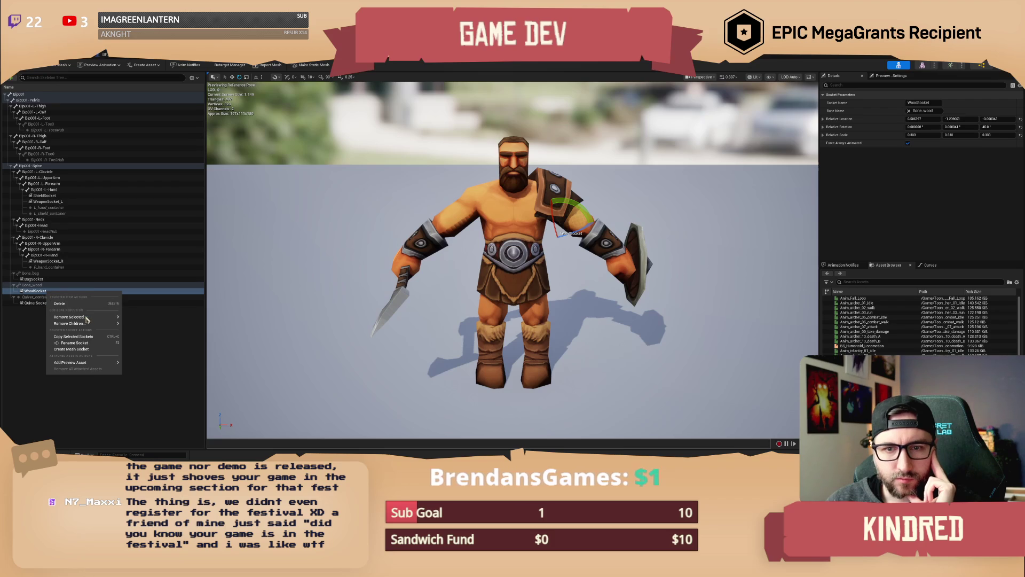
mouse_move(75, 362)
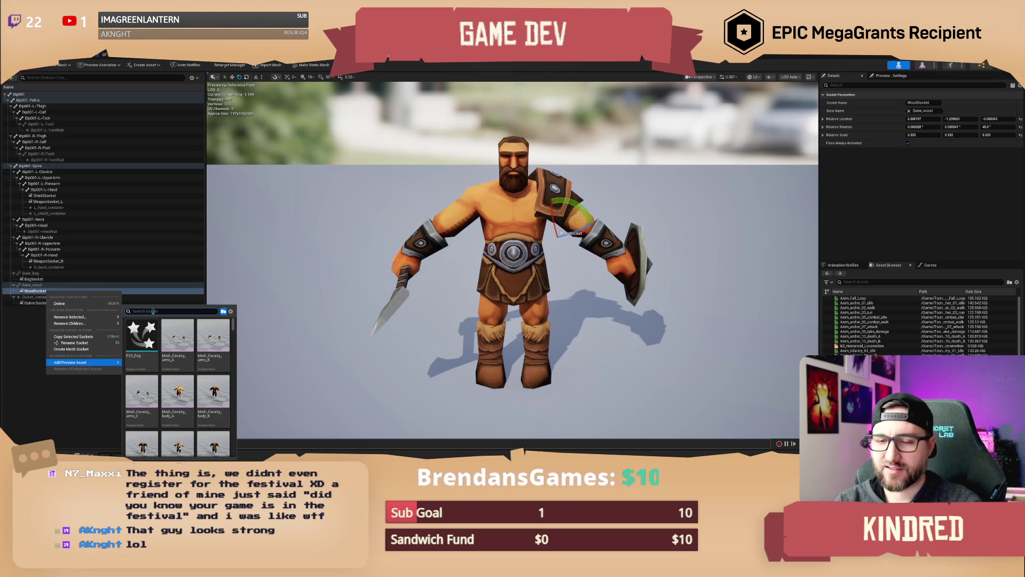
type("wood")
left_click(143, 341)
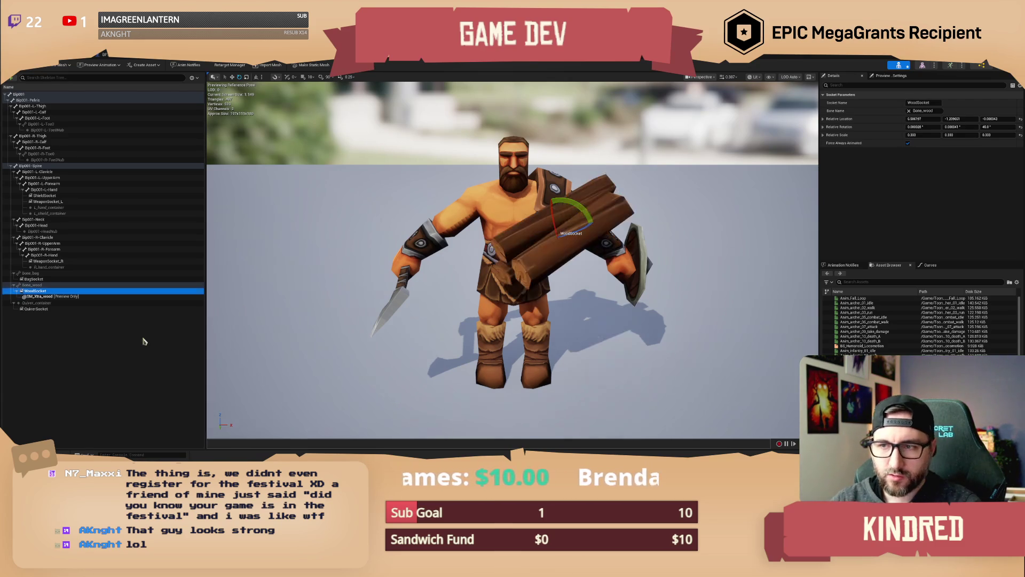
Check the attached log from the side and front, then go back to the level editor
left_click_drag(405, 299, 262, 291)
mouse_move(537, 242)
left_mouse_down()
mouse_move(502, 245)
mouse_move(538, 242)
left_mouse_up()
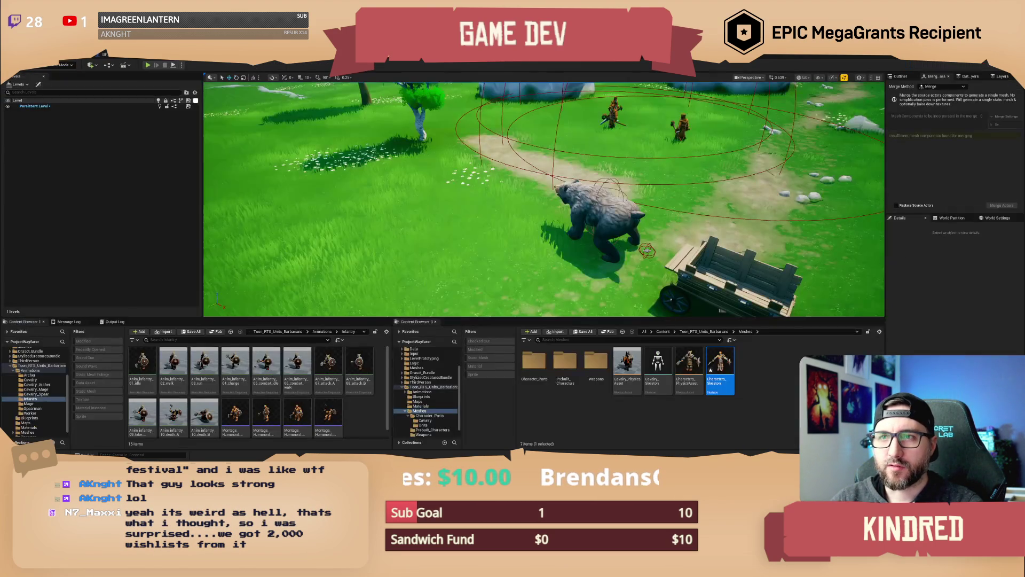
left_click(77, 60)
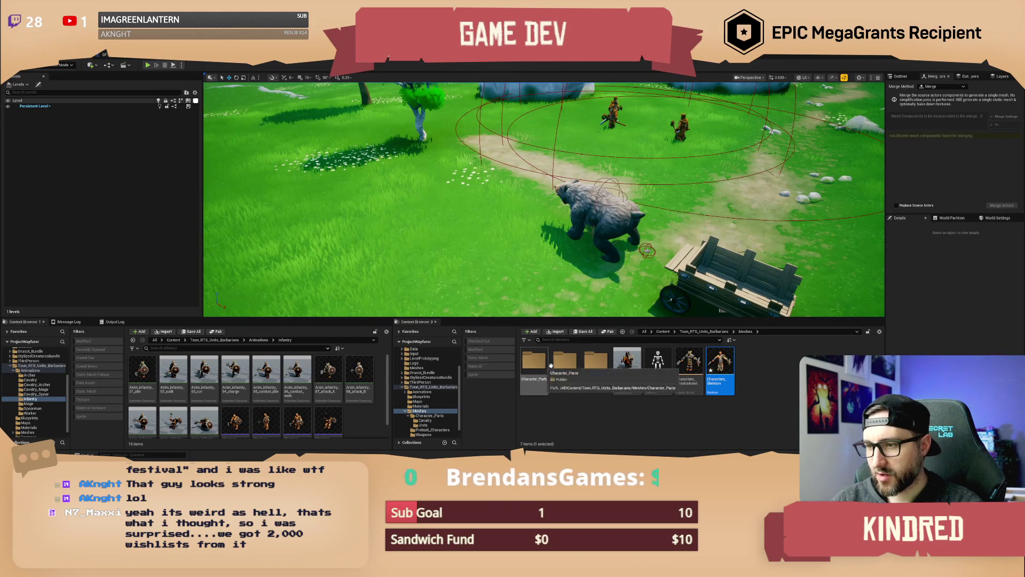
Browse into Character_Parts > Units and select the Mesh_Units_body_A mesh
double_click(537, 364)
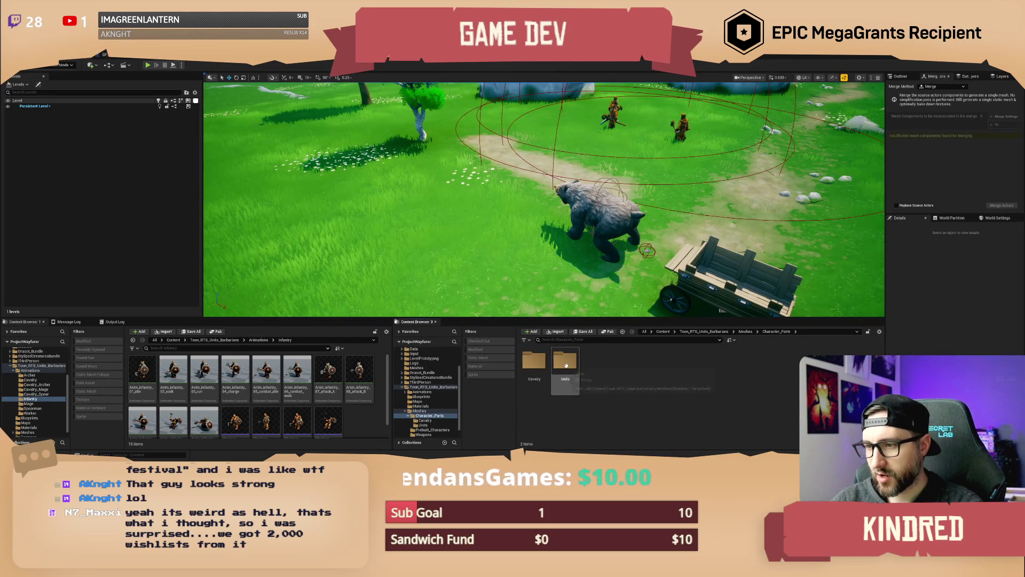
double_click(565, 365)
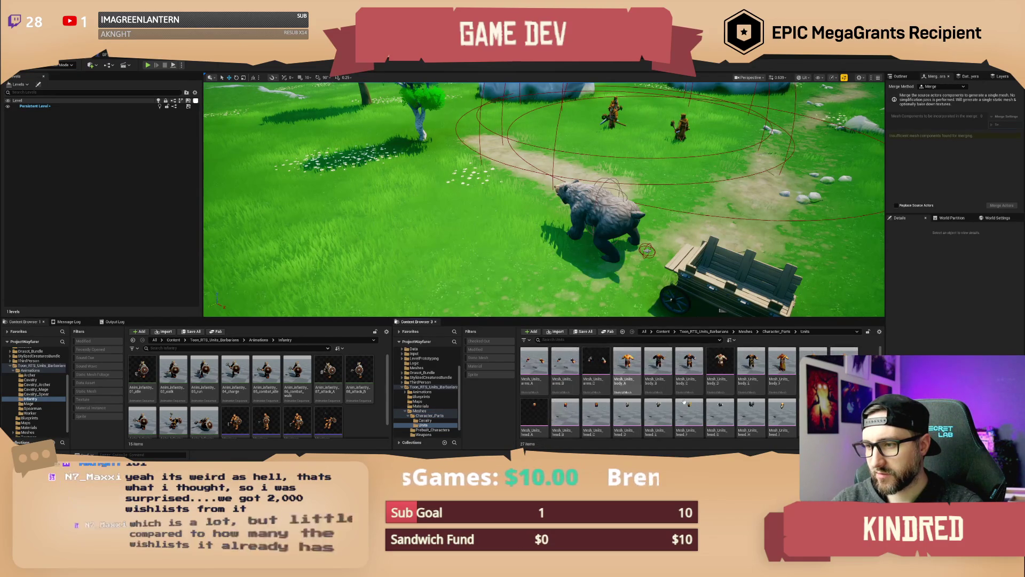
left_click(627, 366)
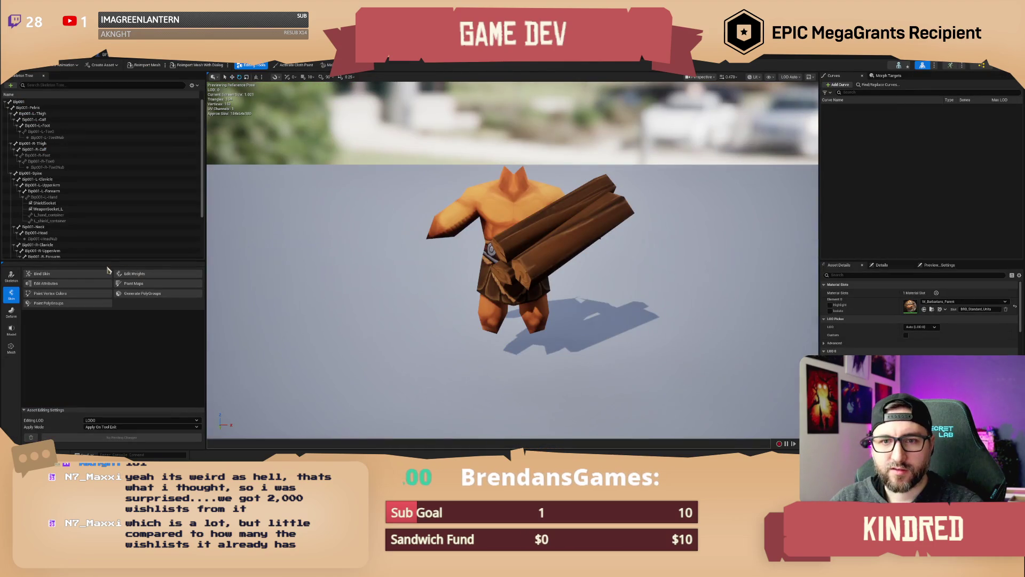
Select WoodSocket in the skeleton tree, then return to the BP_PlayerCharacter blueprint
scroll(133, 215, "down", 5)
left_click(40, 238)
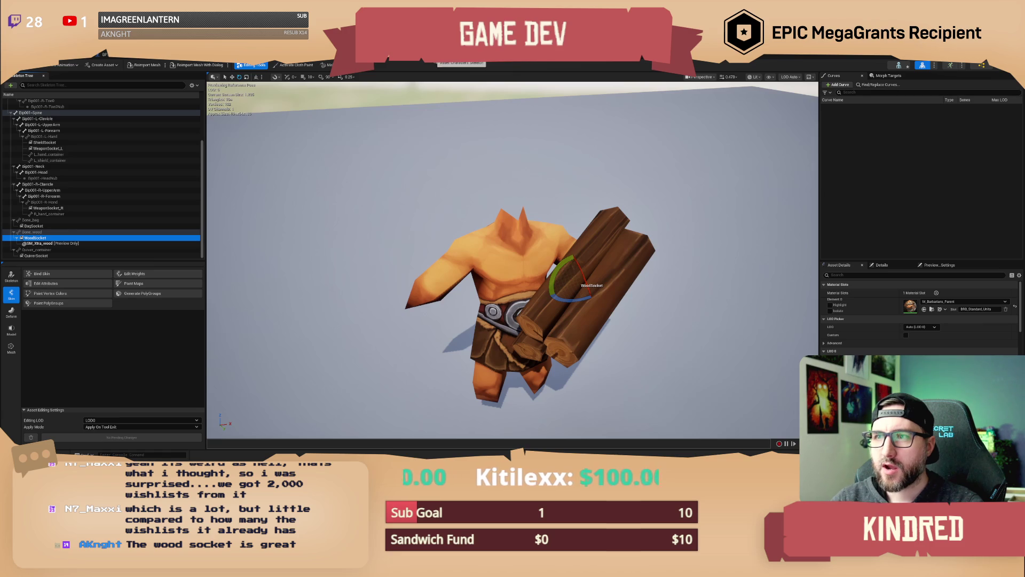
left_click(122, 55)
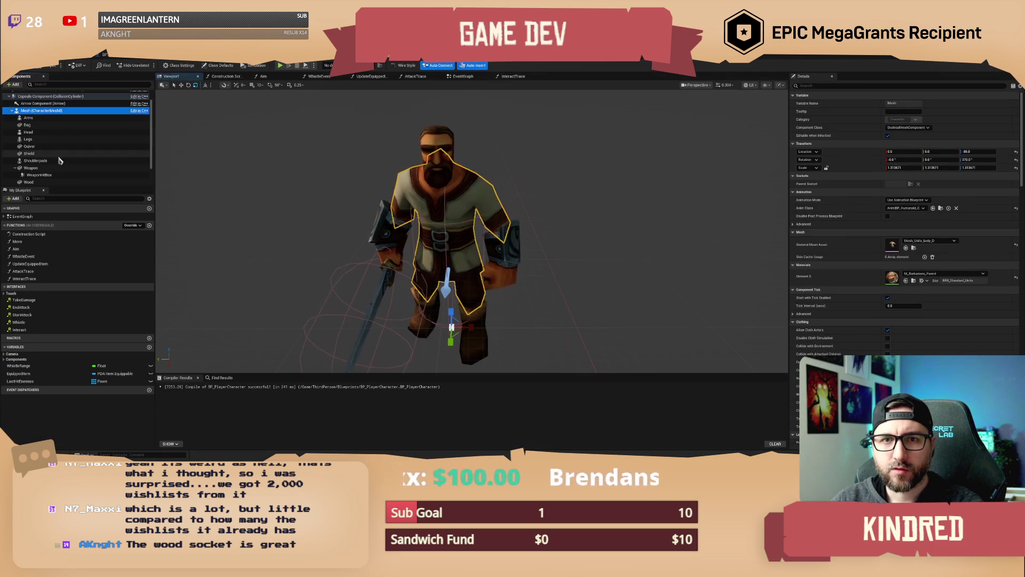
Collapse and re-expand the Mesh children, select the Wood component, and inspect the character
scroll(53, 160, "down", 2)
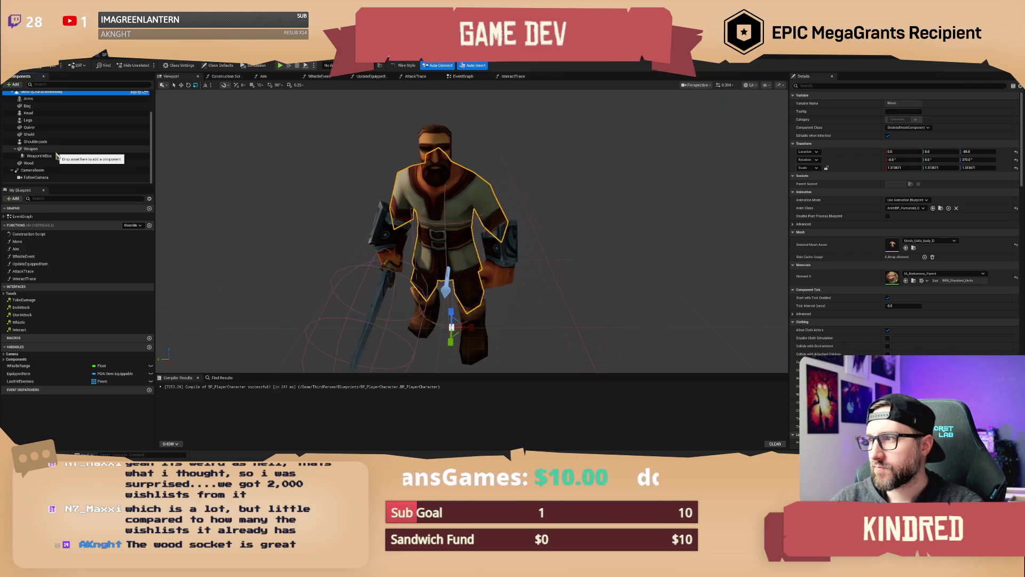
scroll(50, 162, "up", 3)
left_click(12, 120)
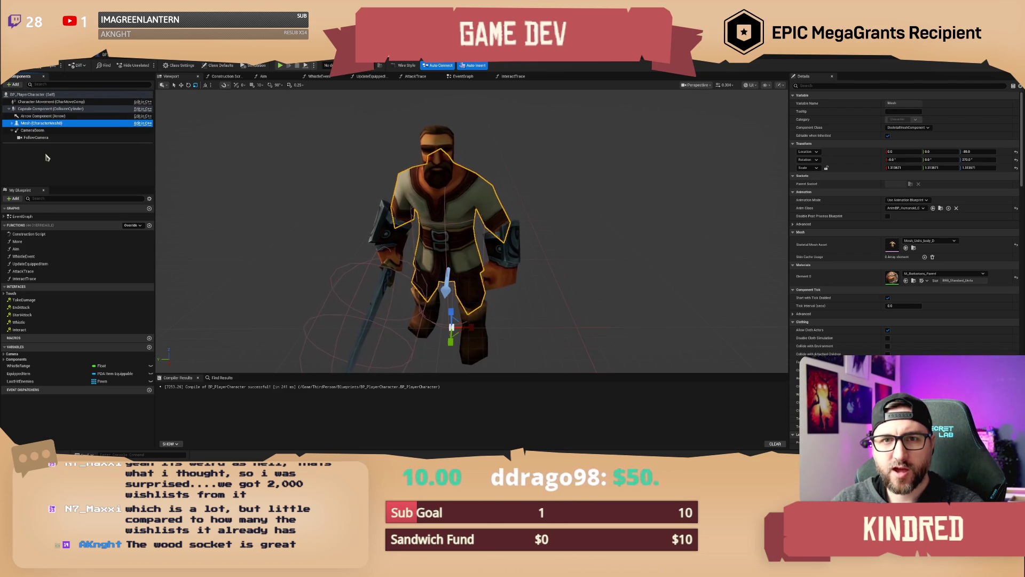
left_click(12, 122)
scroll(38, 150, "down", 3)
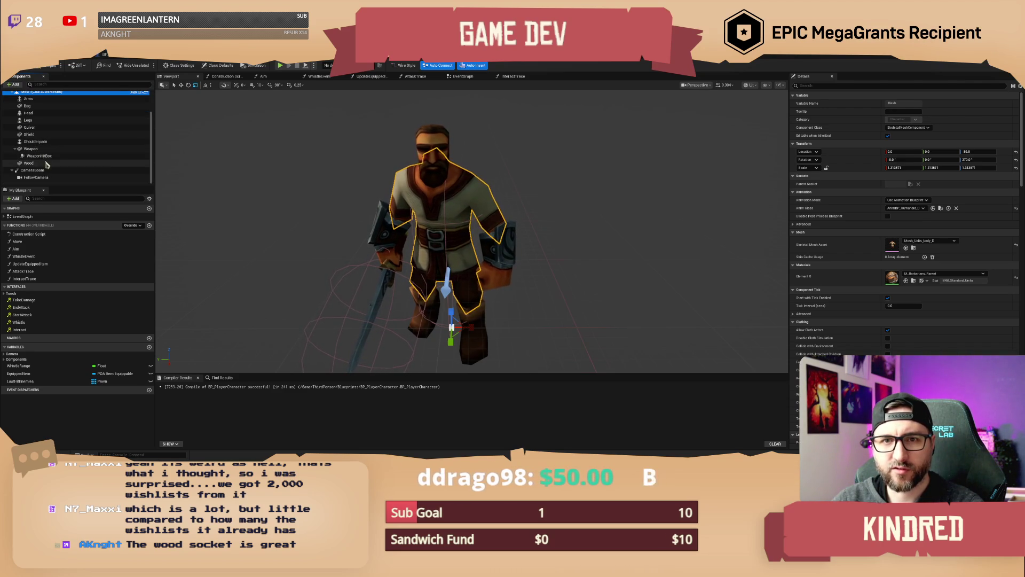
left_click(47, 164)
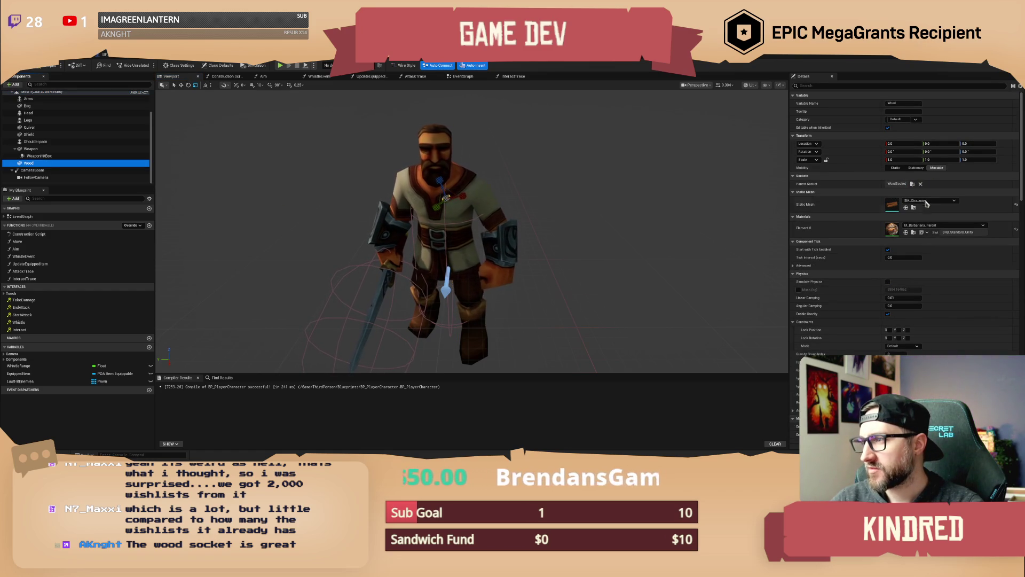
scroll(584, 194, "up", 3)
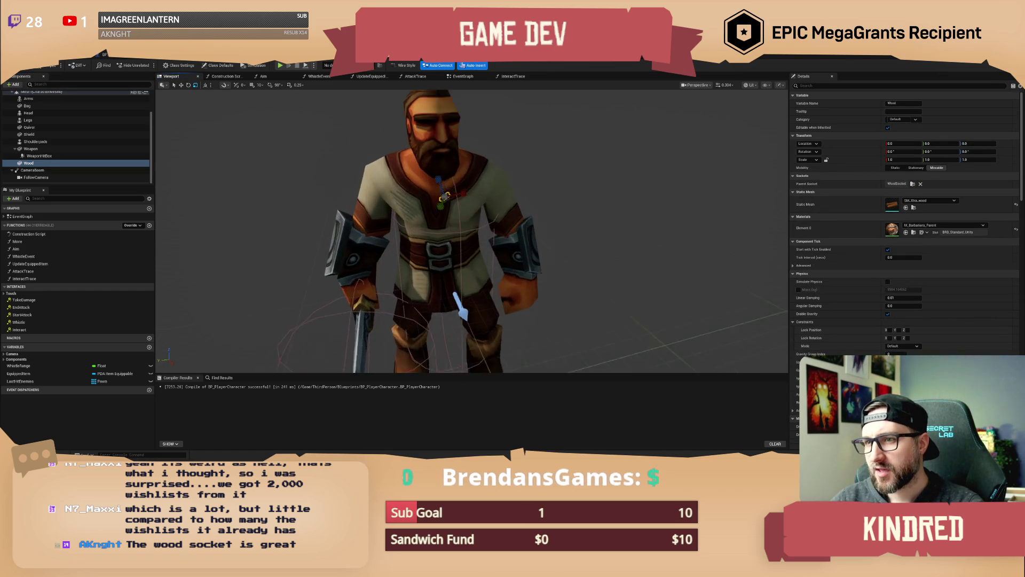
left_click_drag(584, 194, 550, 199)
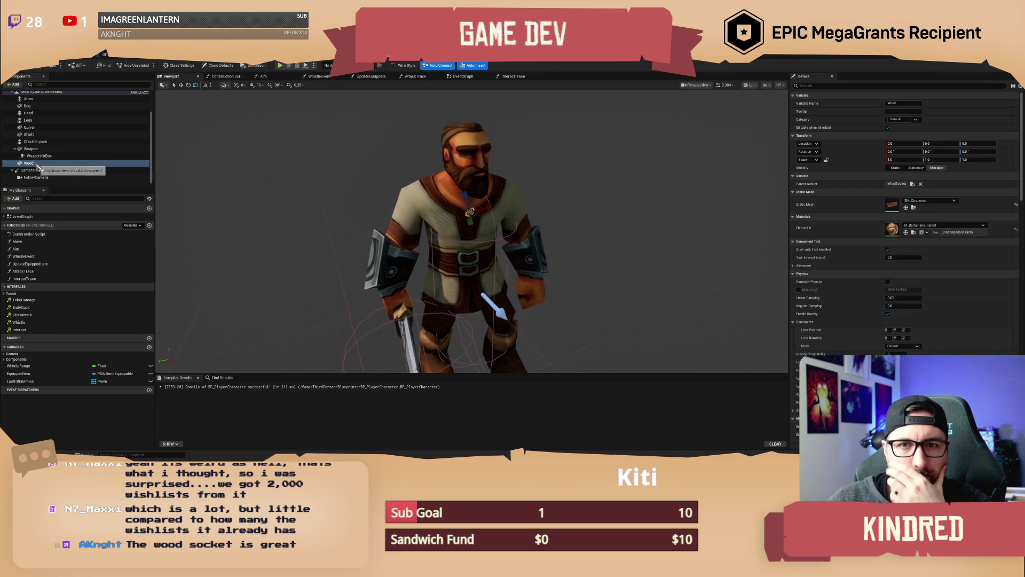
scroll(38, 167, "up", 1)
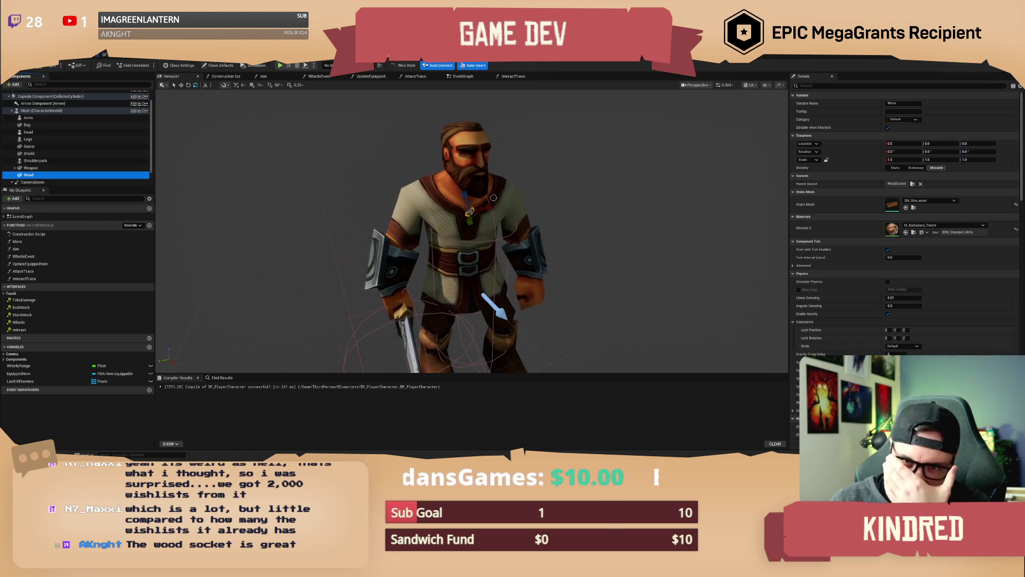
key("alt+Tab")
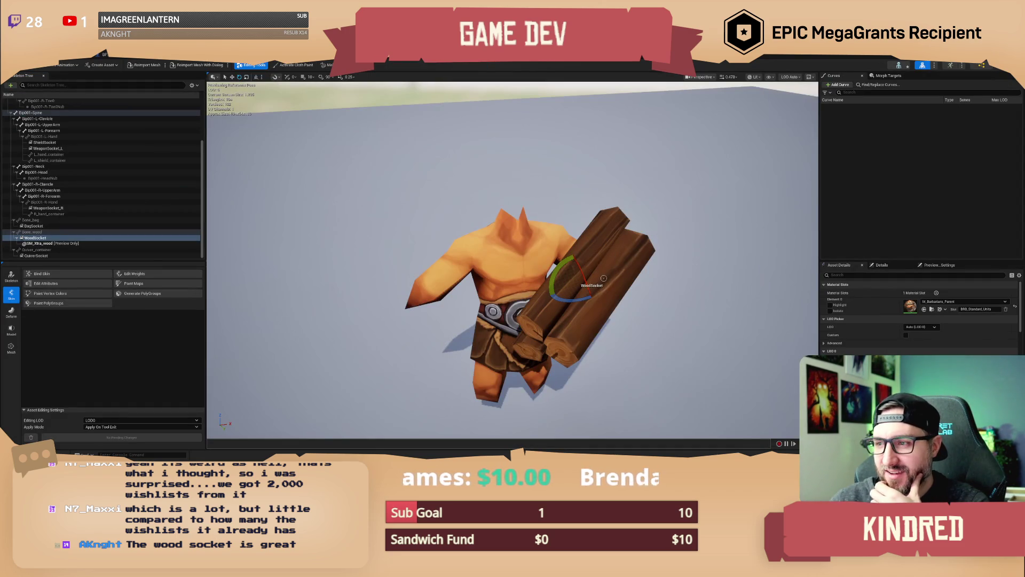
left_click(36, 238)
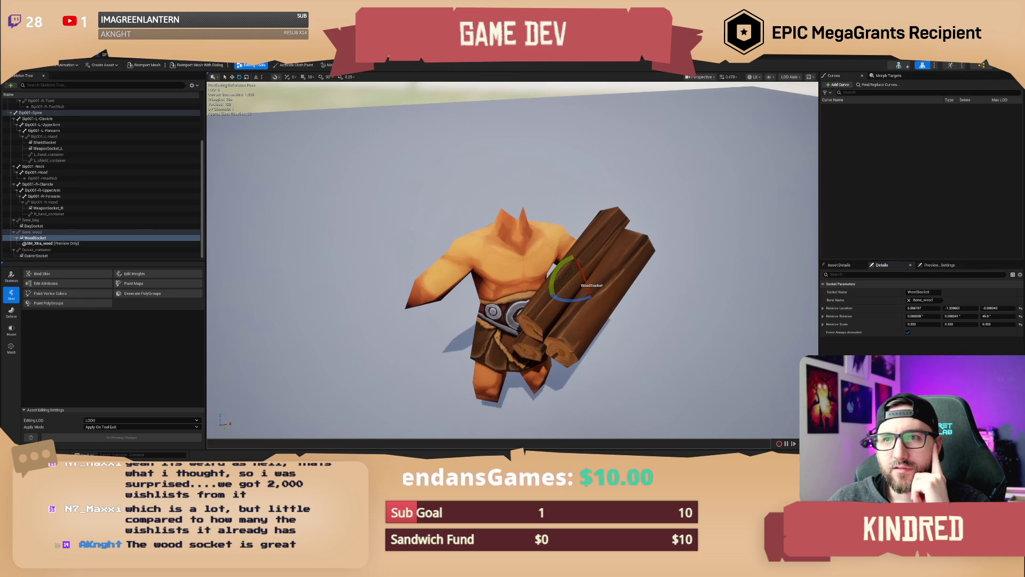
left_click(104, 55)
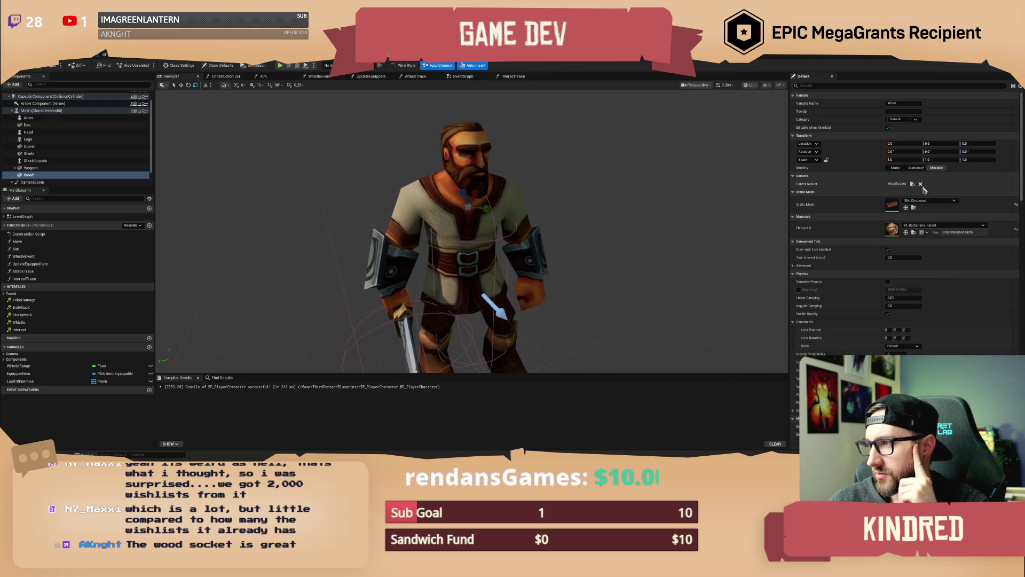
left_click(1016, 206)
left_click(929, 202)
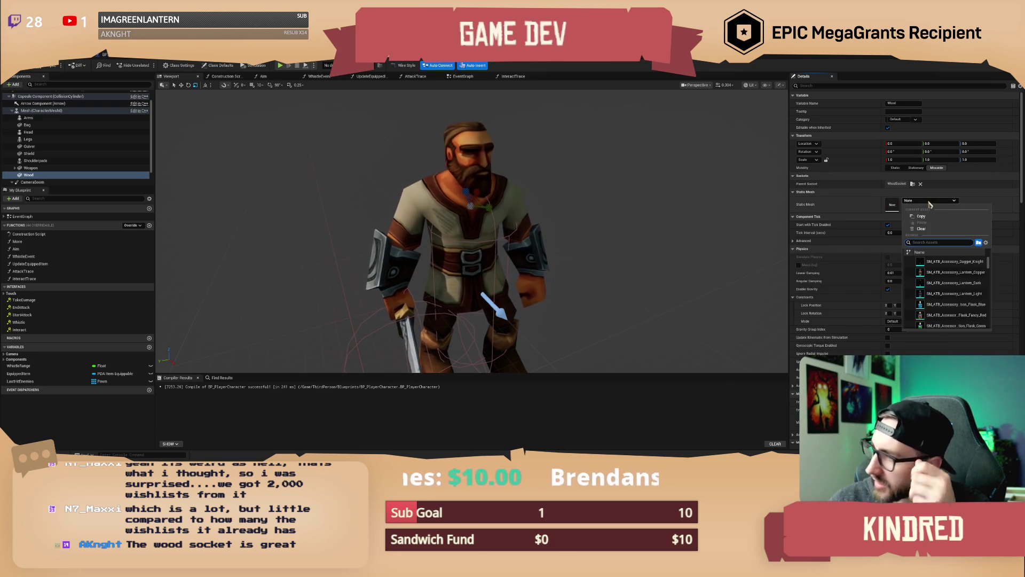
type("wood")
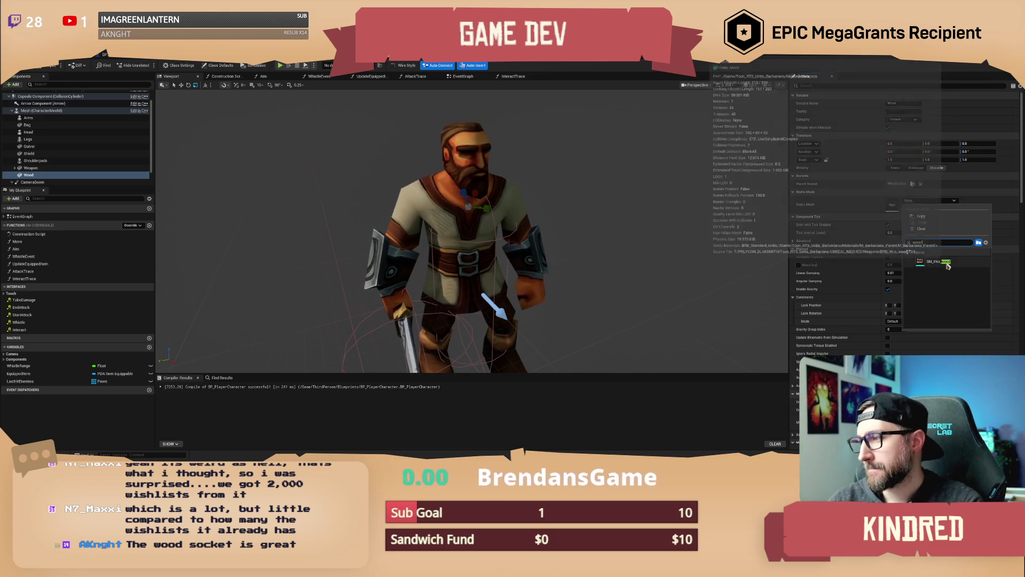
left_click(948, 264)
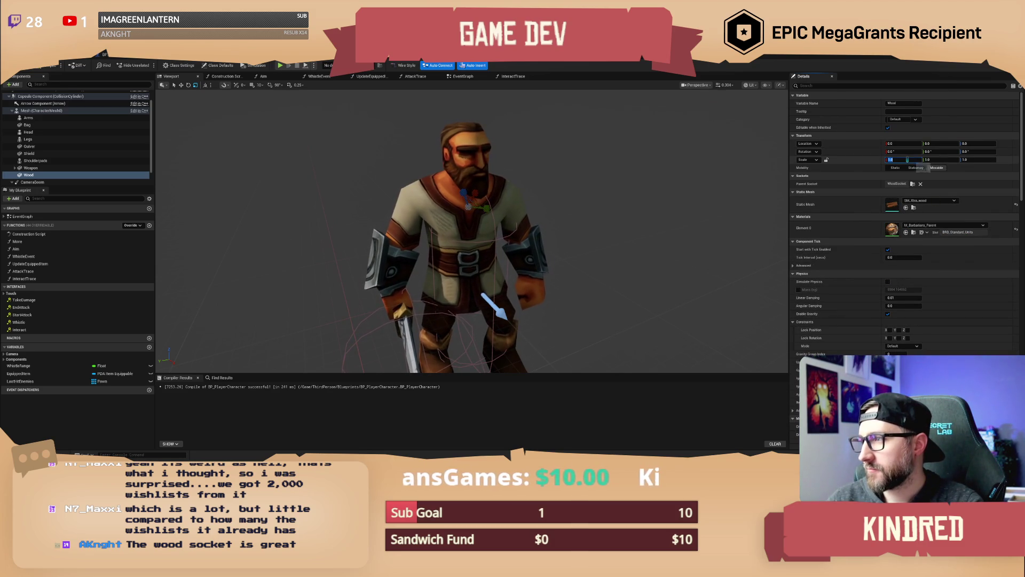
key("Tab")
key("Tab")
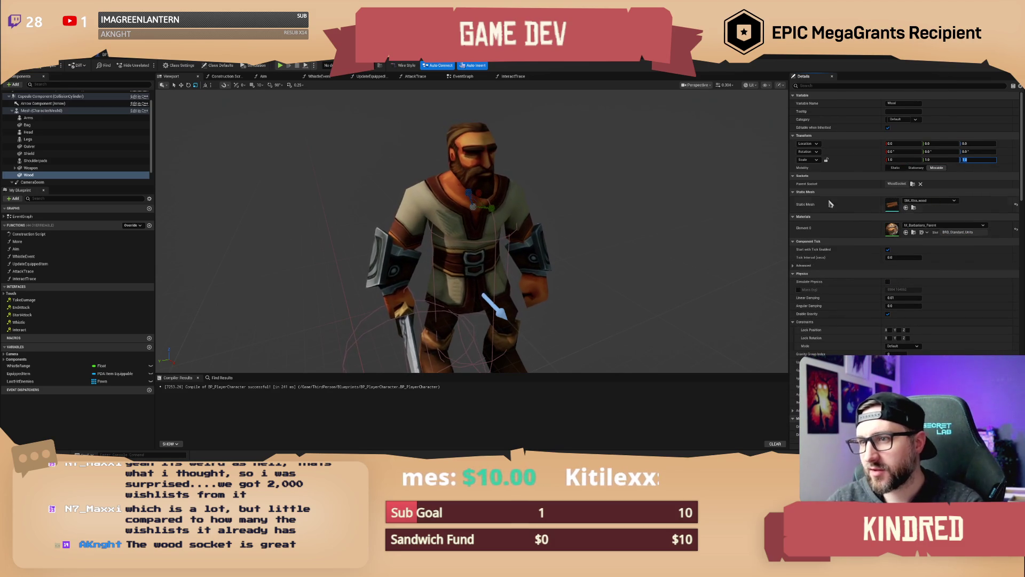
scroll(471, 231, "up", 5)
scroll(471, 230, "down", 5)
left_click_drag(474, 228, 495, 240)
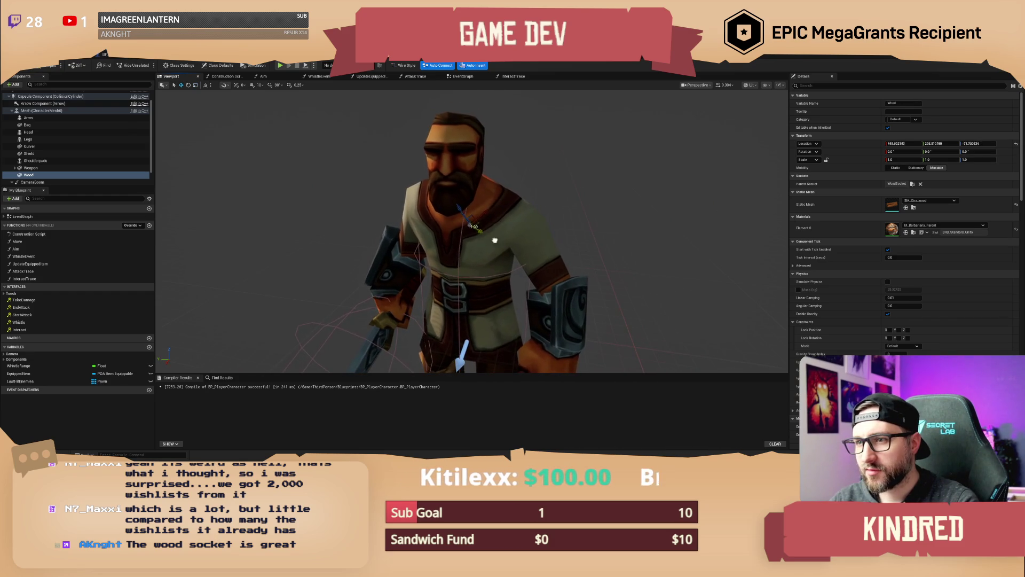
scroll(495, 240, "down", 5)
key("f")
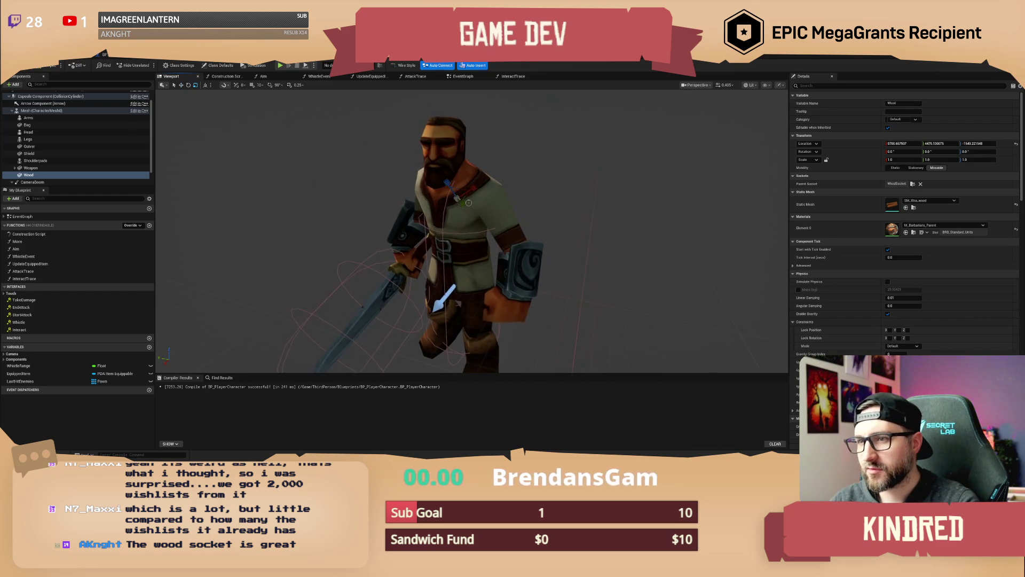
left_click_drag(453, 197, 458, 196)
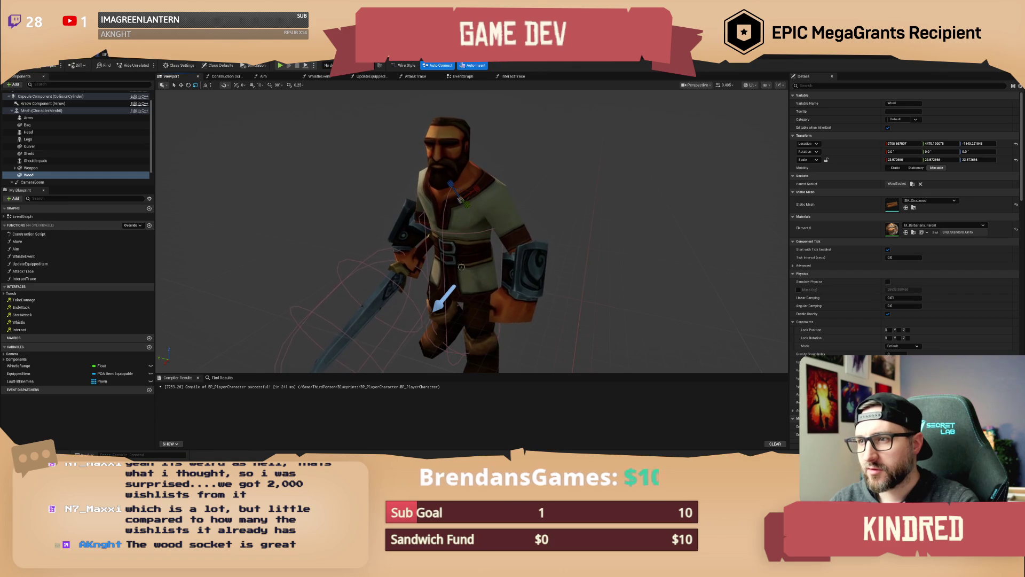
left_click(1017, 160)
left_click(1016, 144)
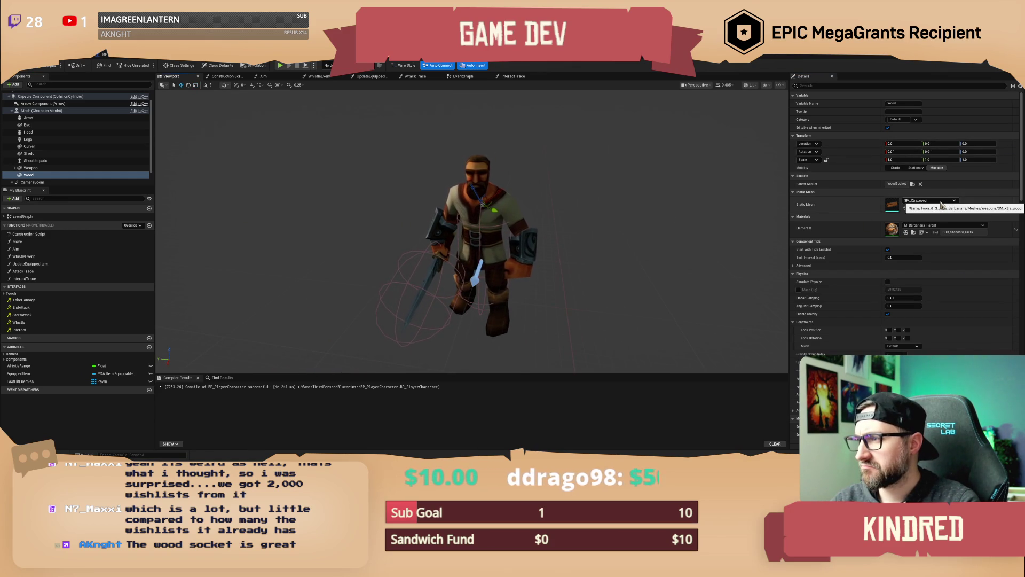
scroll(942, 205, "down", 15)
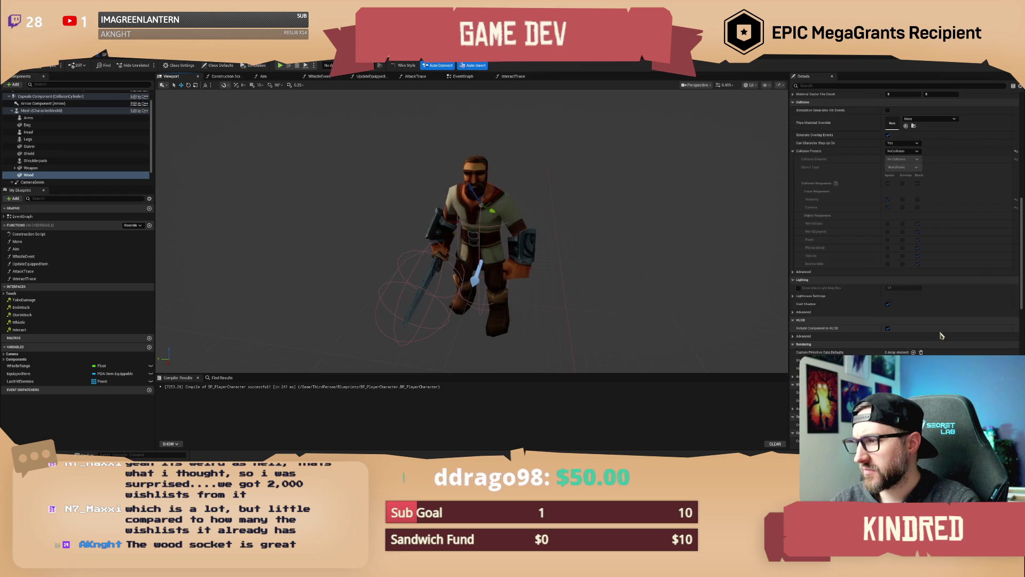
scroll(928, 331, "down", 4)
left_click(888, 294)
left_click(888, 294)
scroll(942, 262, "up", 8)
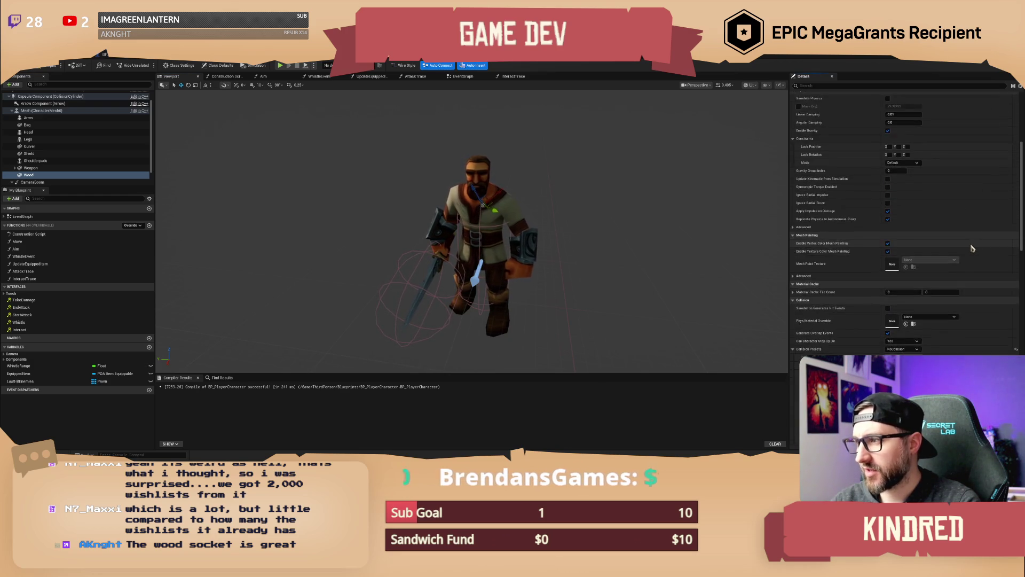
scroll(973, 252, "up", 3)
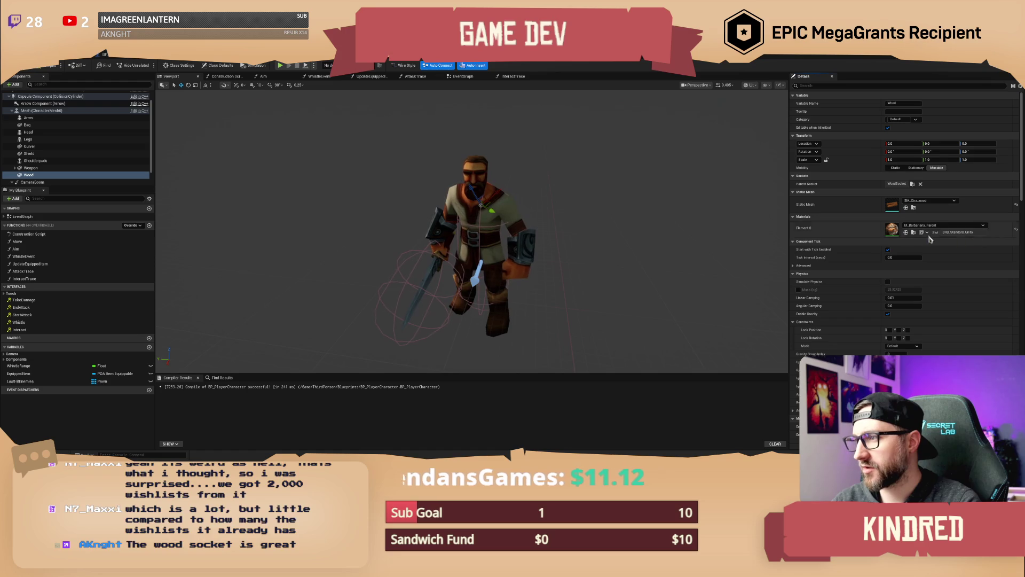
scroll(471, 231, "up", 5)
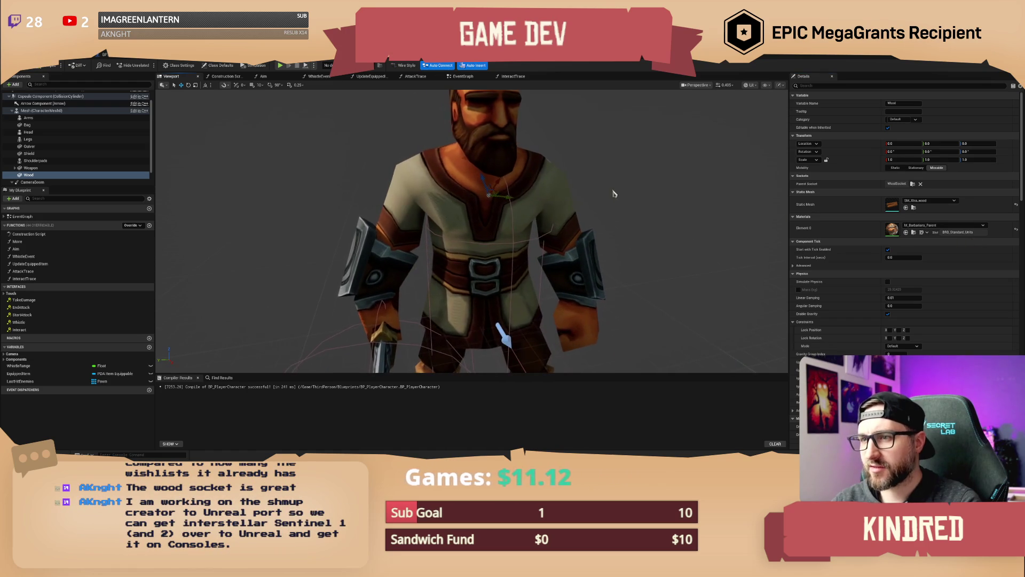
Delete the existing Wood component from the Components panel
key("Escape")
scroll(472, 232, "down", 3)
left_click(29, 153)
left_click(30, 168)
left_click(28, 175)
key("Delete")
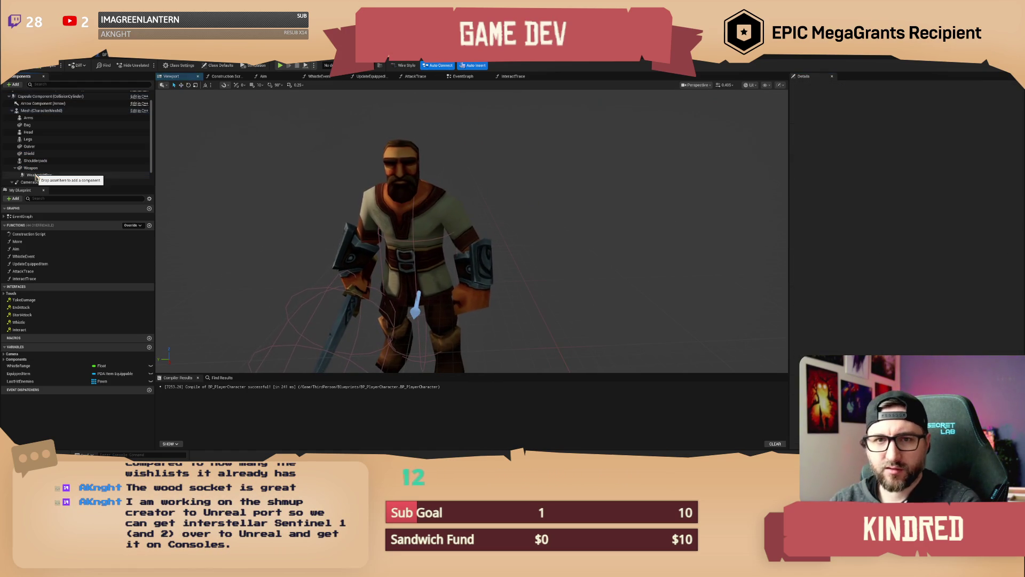
Add a new Static Mesh component named Wood and drag it under the character mesh
left_click(15, 85)
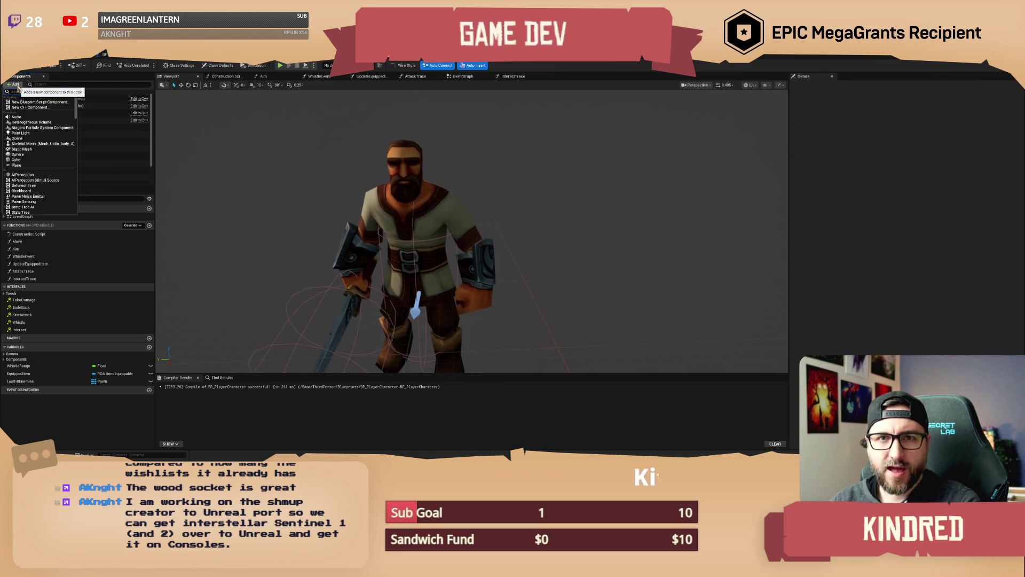
type("static m")
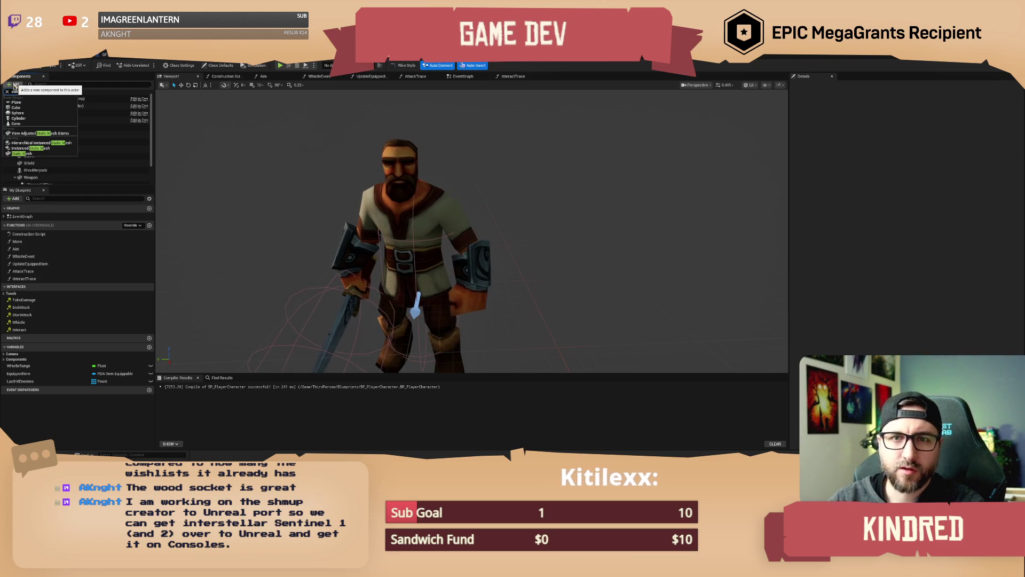
left_click(21, 153)
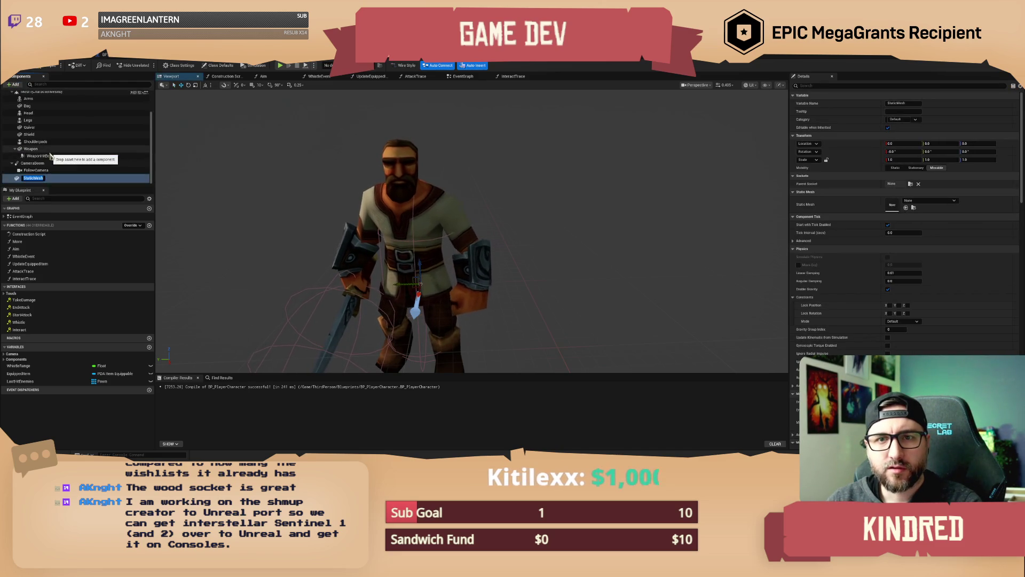
type("Wood")
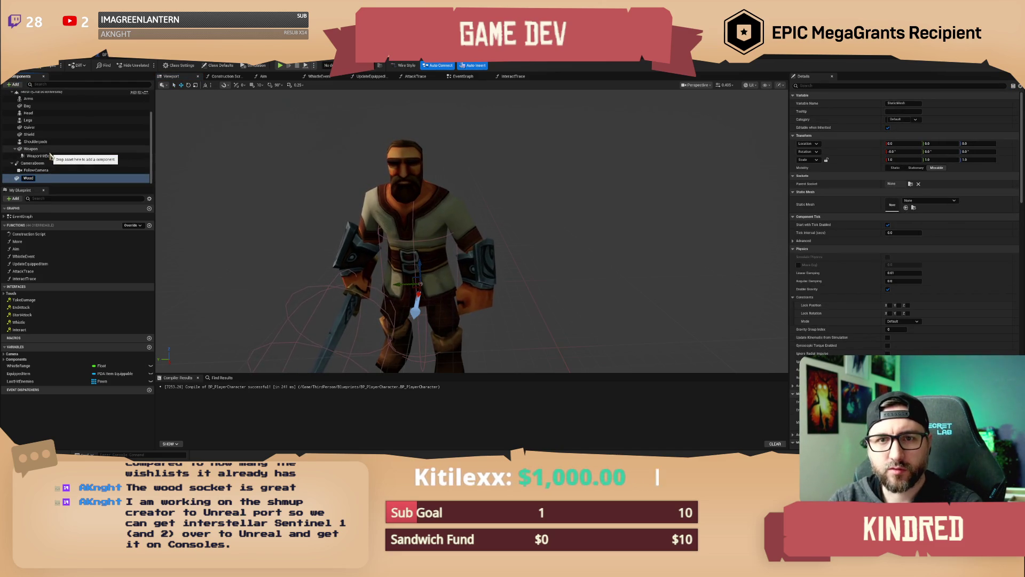
key("Return")
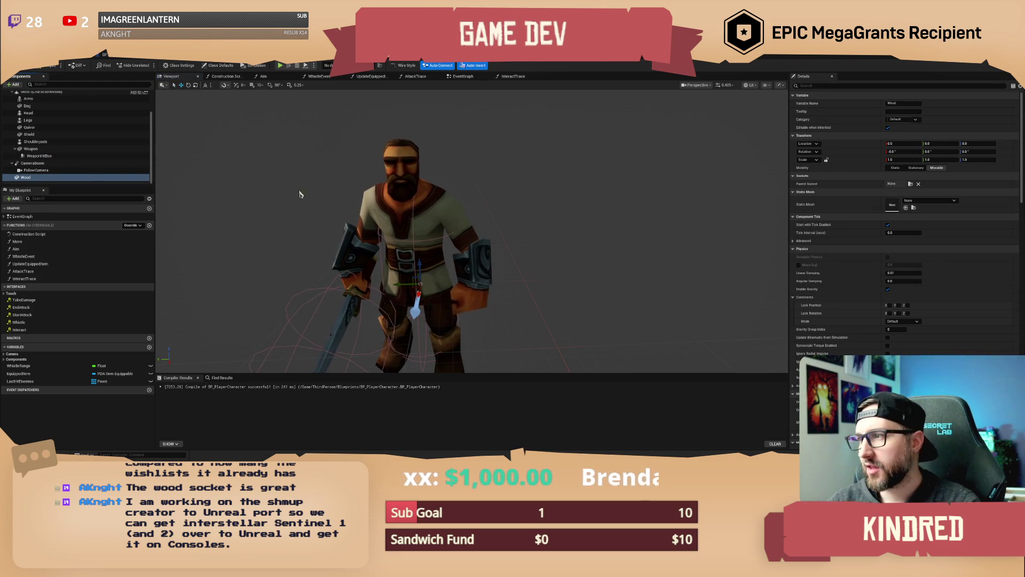
mouse_move(33, 184)
left_mouse_down()
mouse_move(35, 123)
mouse_move(32, 184)
mouse_move(51, 119)
mouse_move(42, 102)
left_mouse_up()
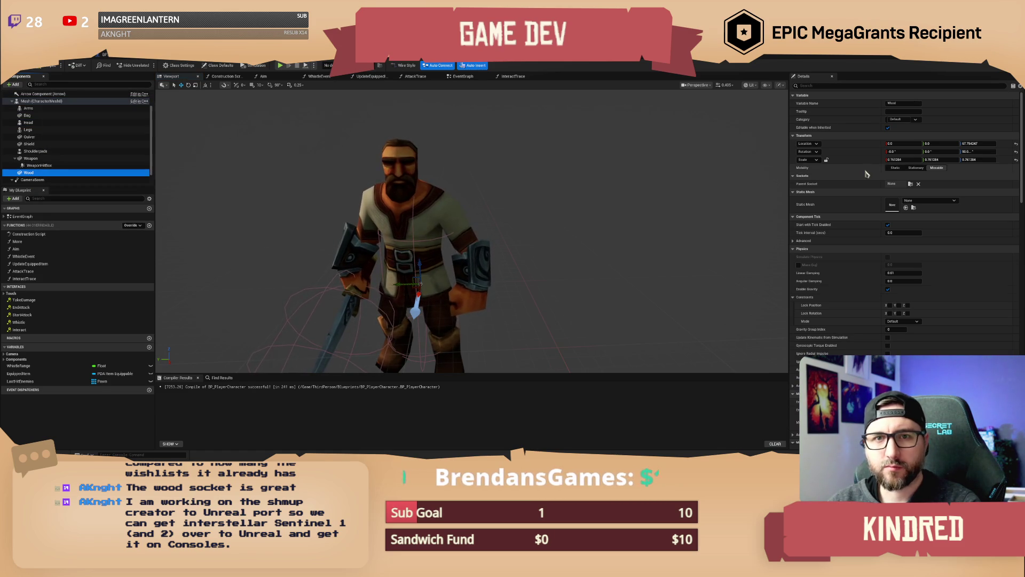
Attach Wood to WoodSocket with SM_Xtra_wood, resetting its rotation, scale and location
left_click(910, 184)
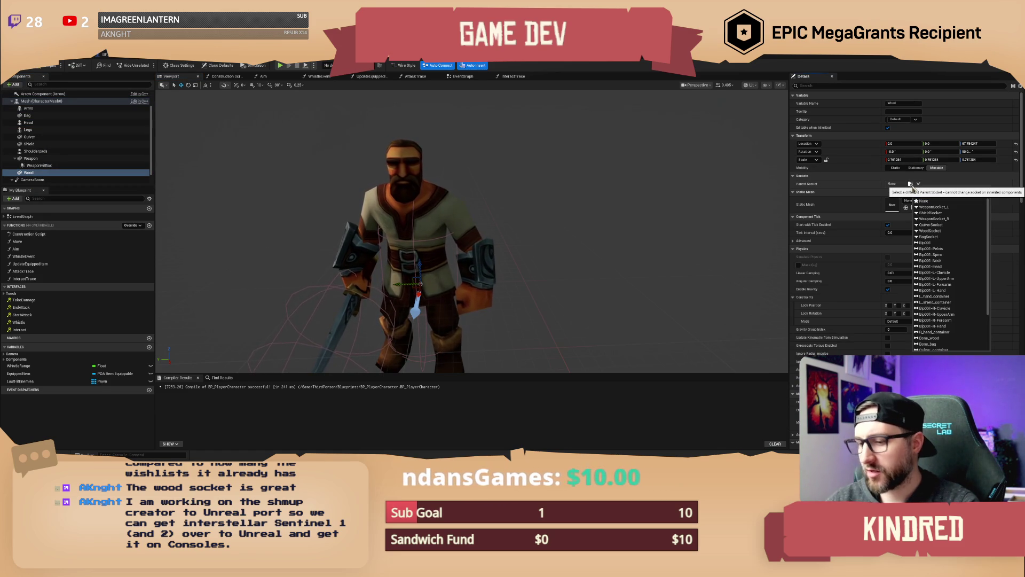
left_click(923, 201)
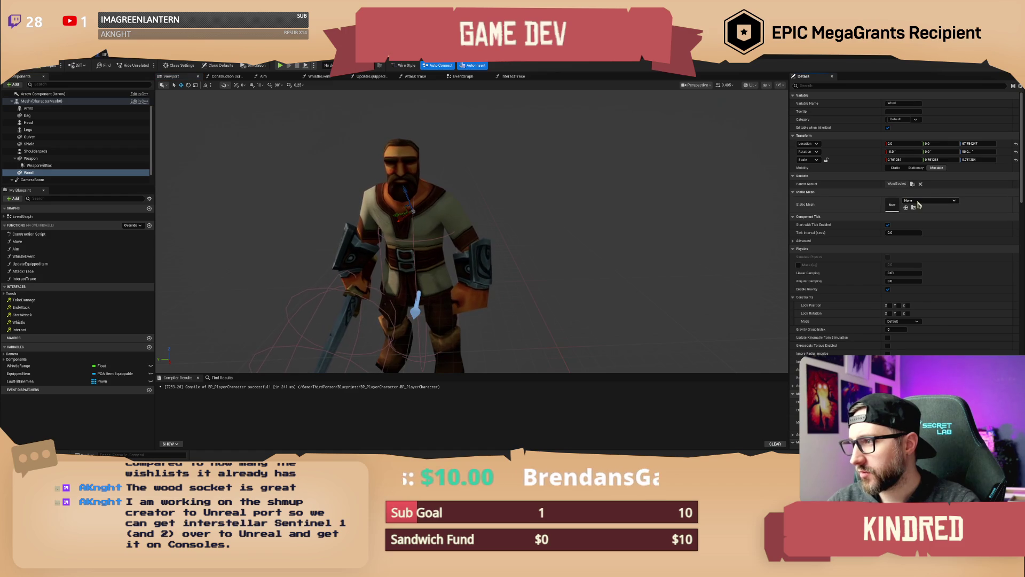
left_click(919, 202)
type("wood")
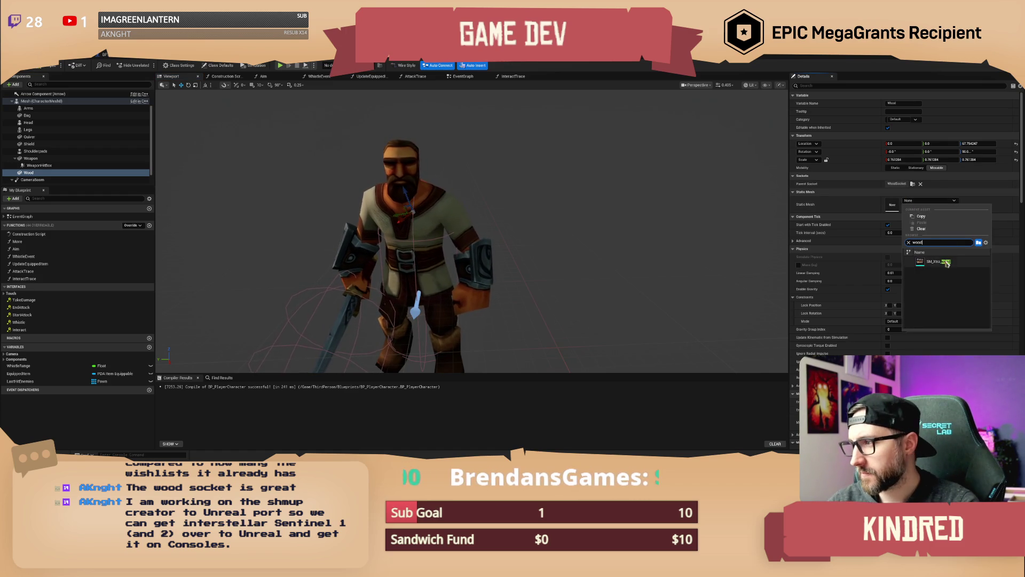
left_click(946, 264)
left_click(1016, 159)
left_click(1016, 151)
left_click(1016, 144)
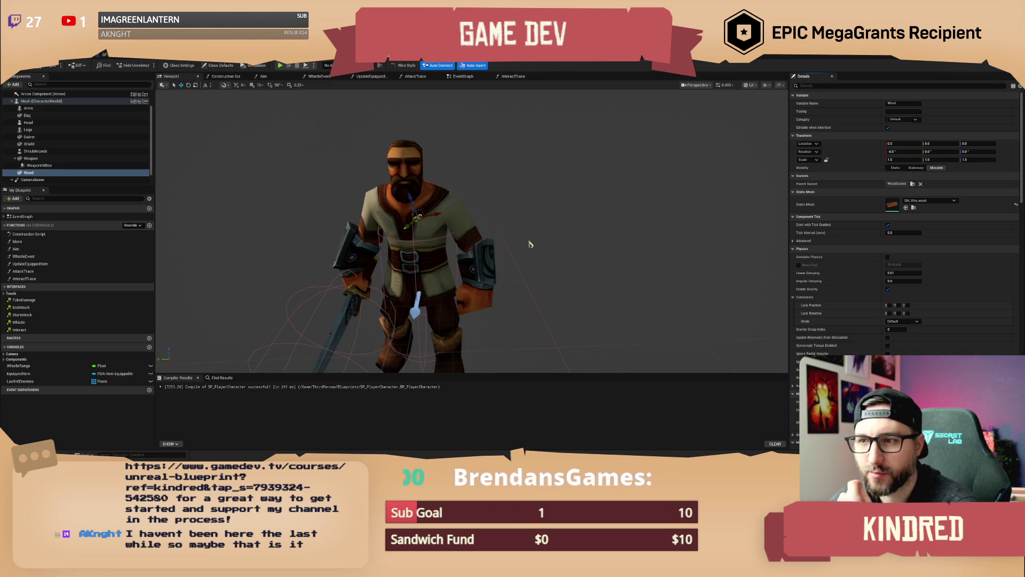
scroll(88, 163, "up", 1)
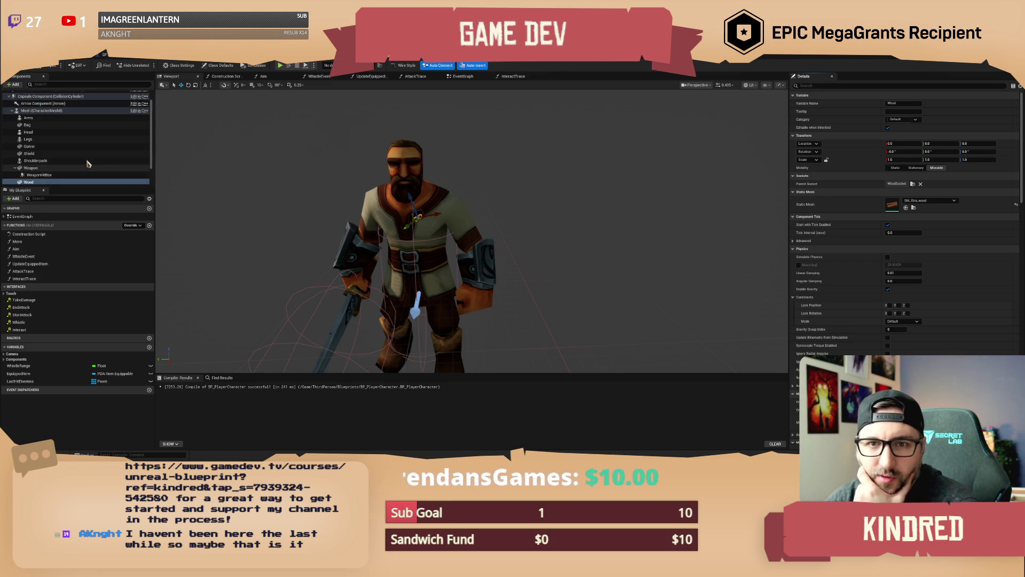
scroll(88, 163, "down", 2)
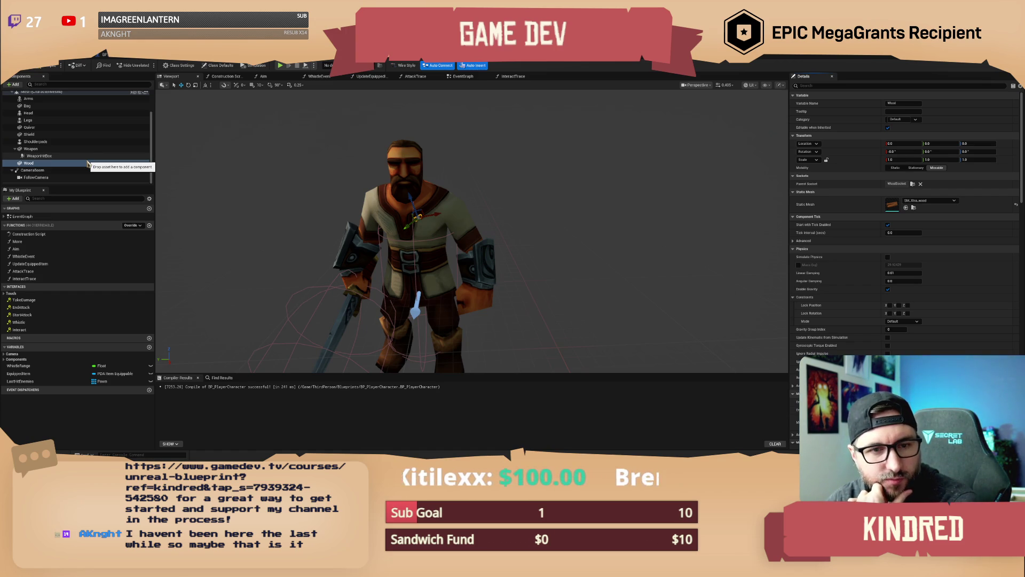
left_click(88, 163)
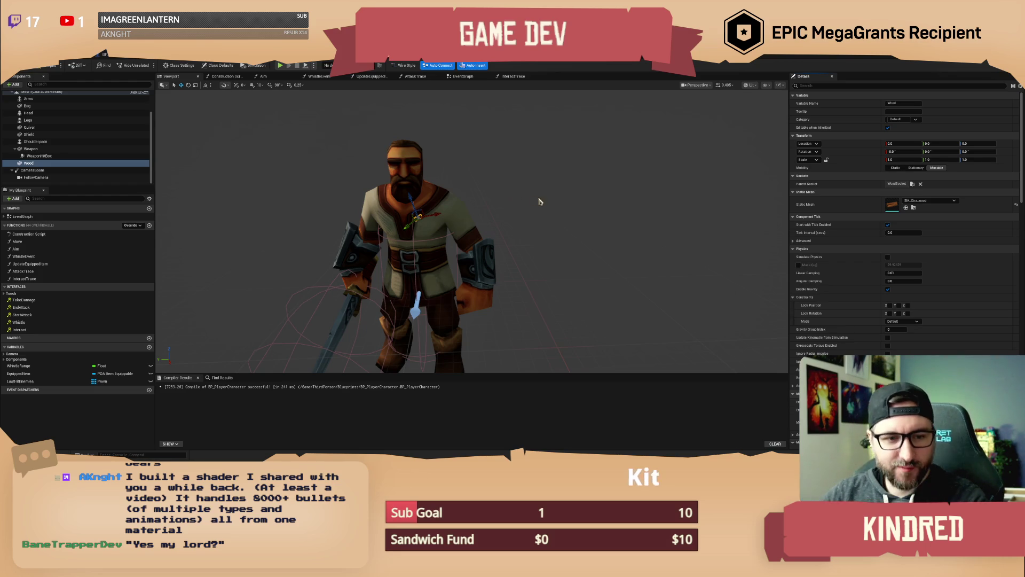
mouse_move(523, 195)
left_mouse_down()
mouse_move(556, 199)
mouse_move(523, 195)
left_mouse_up()
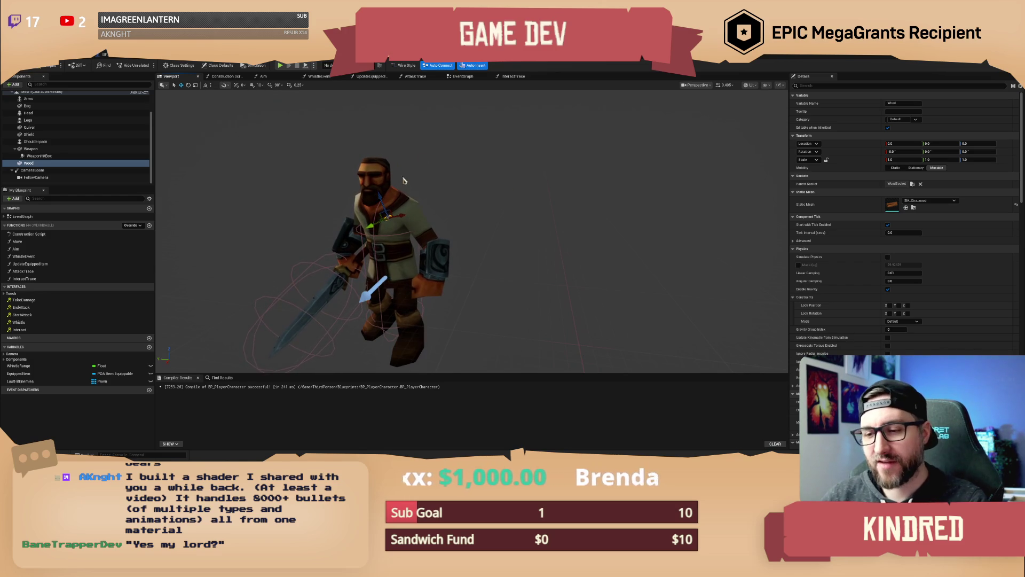
left_click(393, 251)
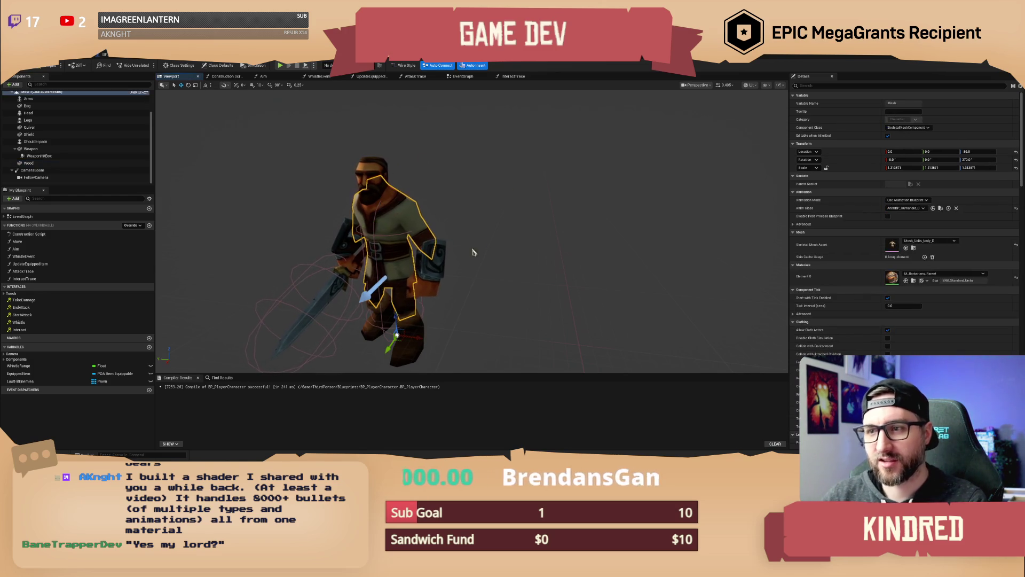
left_click(522, 258)
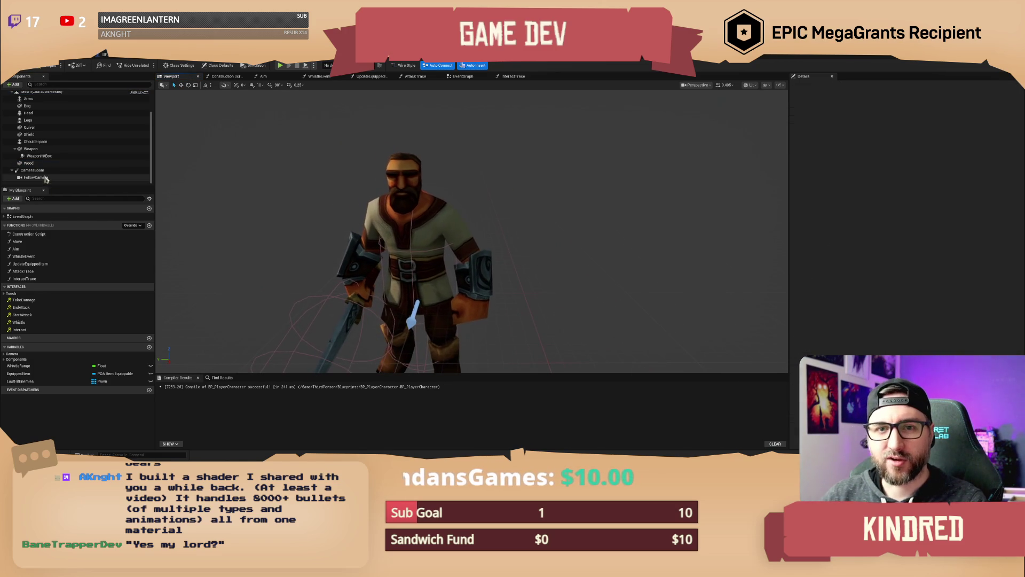
left_click(29, 163)
scroll(493, 242, "up", 5)
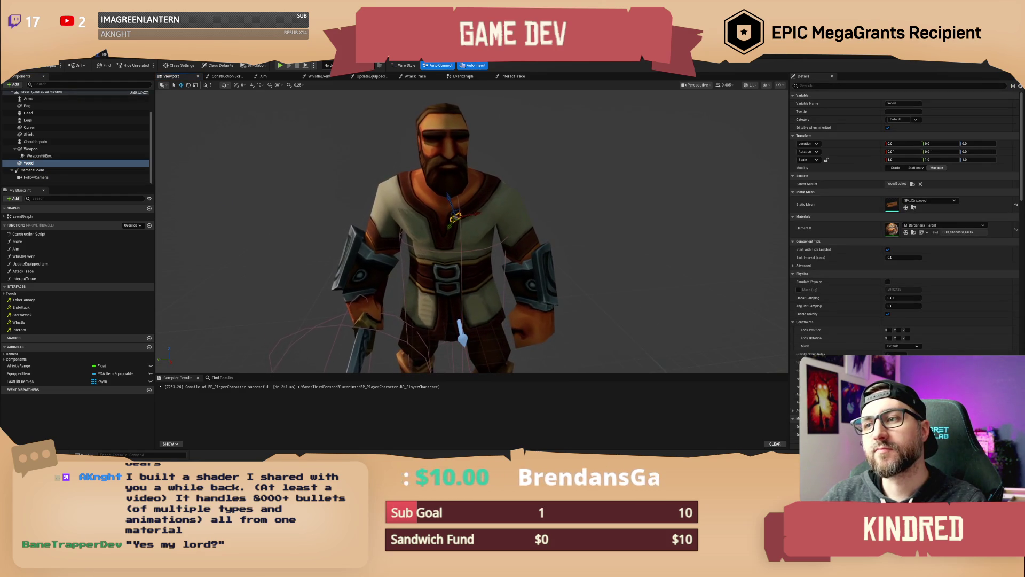
left_click_drag(492, 242, 428, 246)
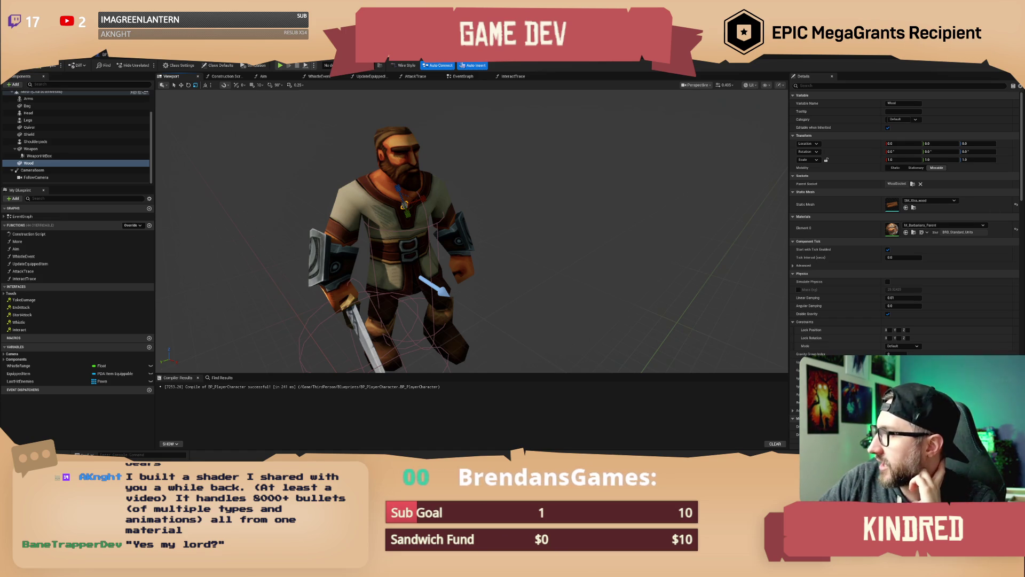
scroll(64, 134, "up", 3)
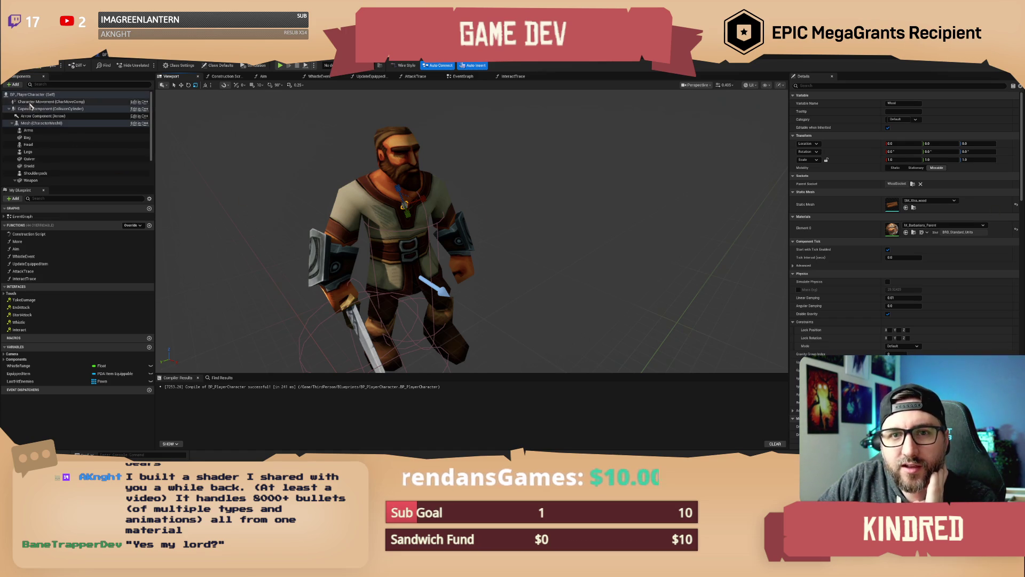
left_click(37, 124)
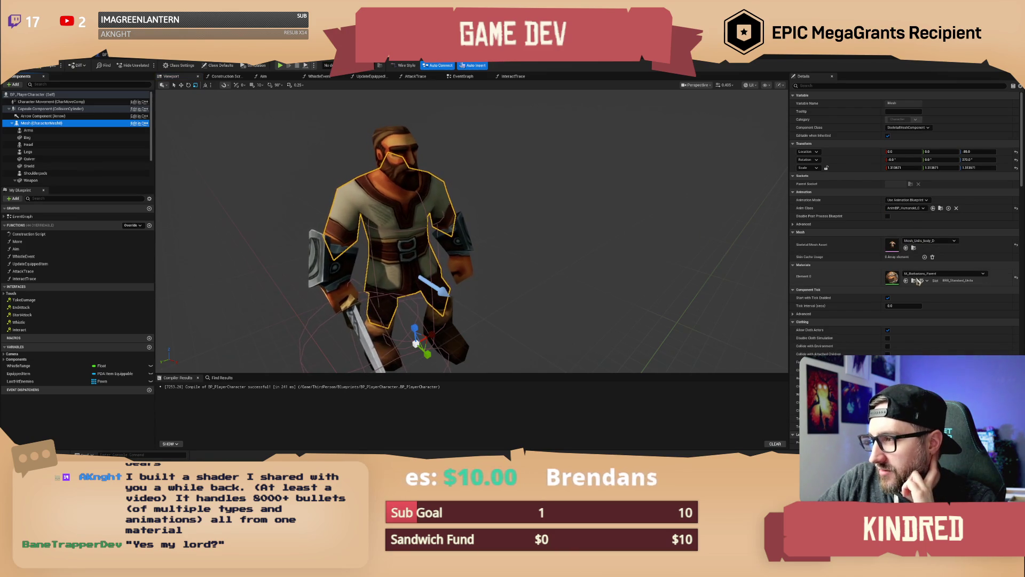
left_click(894, 249)
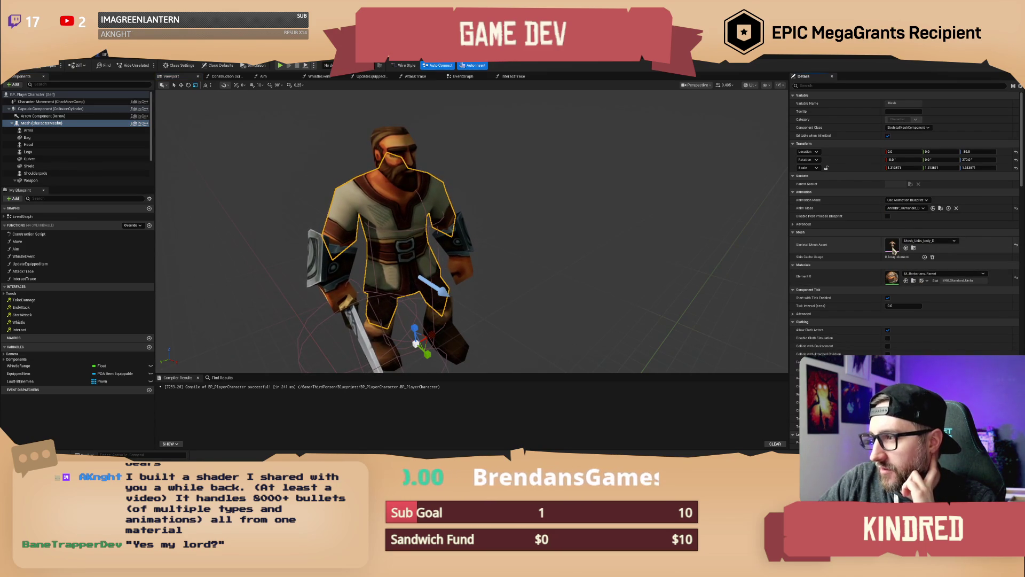
double_click(893, 249)
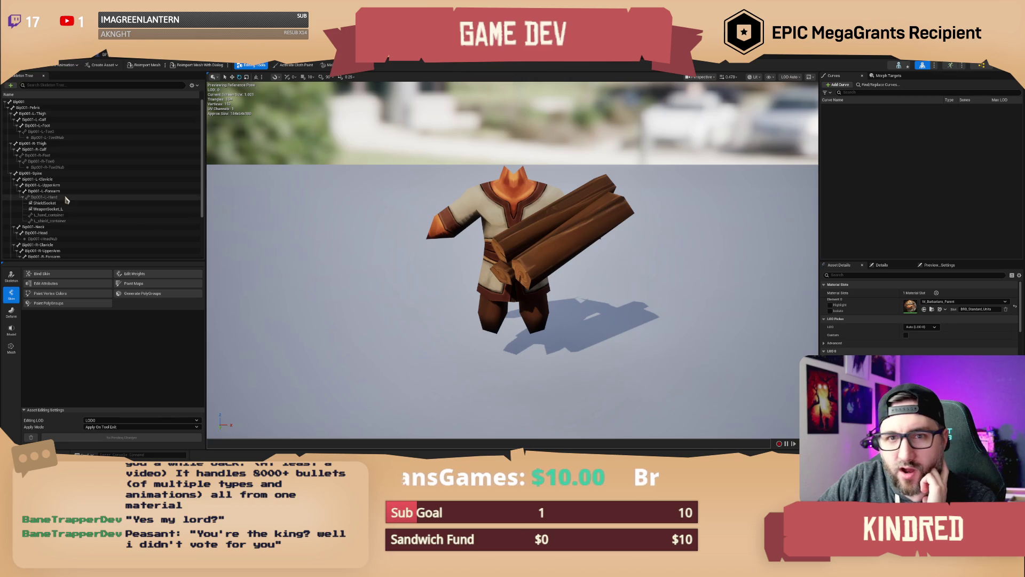
scroll(84, 204, "down", 3)
scroll(85, 204, "down", 1)
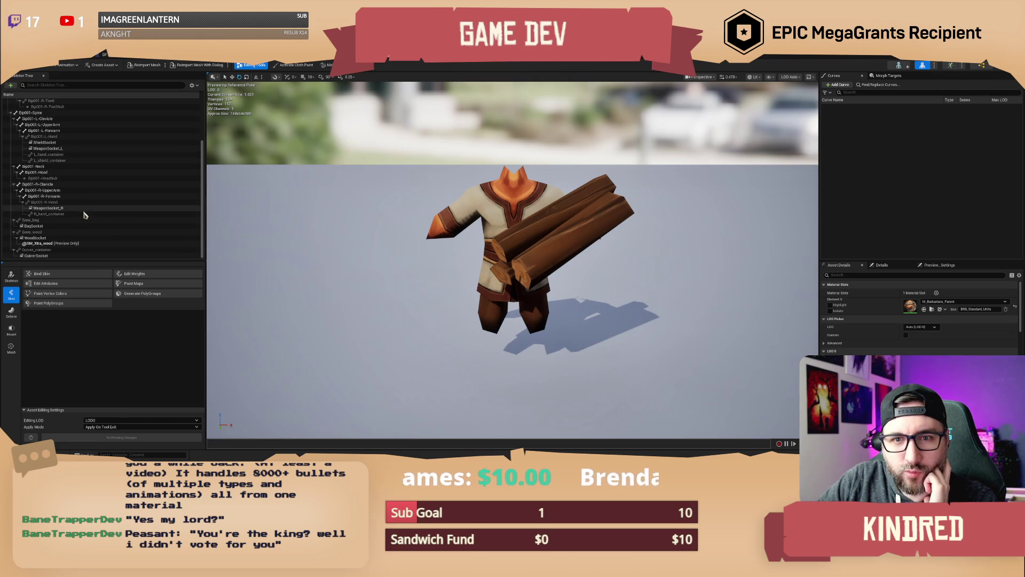
left_click(46, 238)
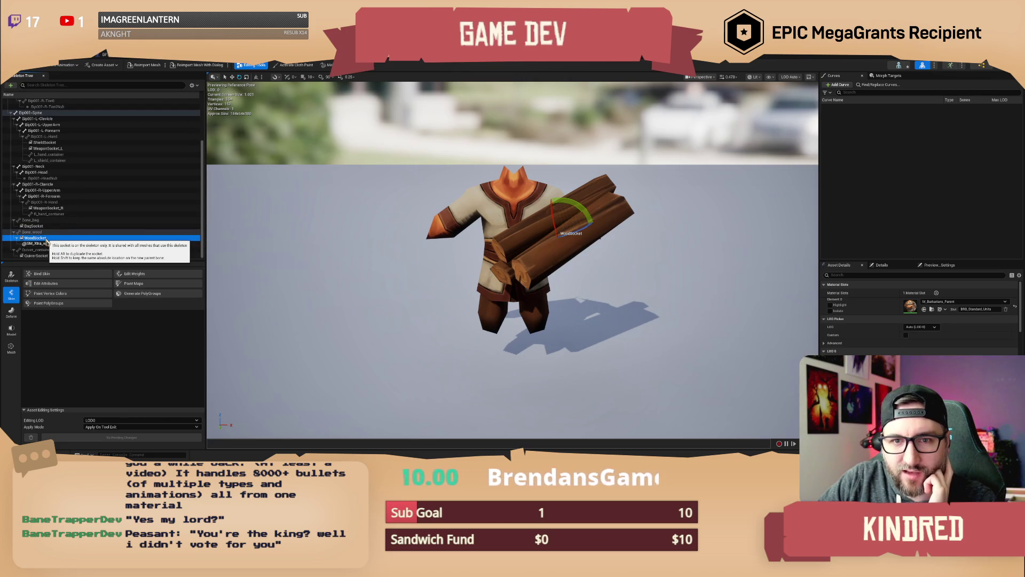
scroll(75, 219, "up", 3)
scroll(79, 203, "down", 3)
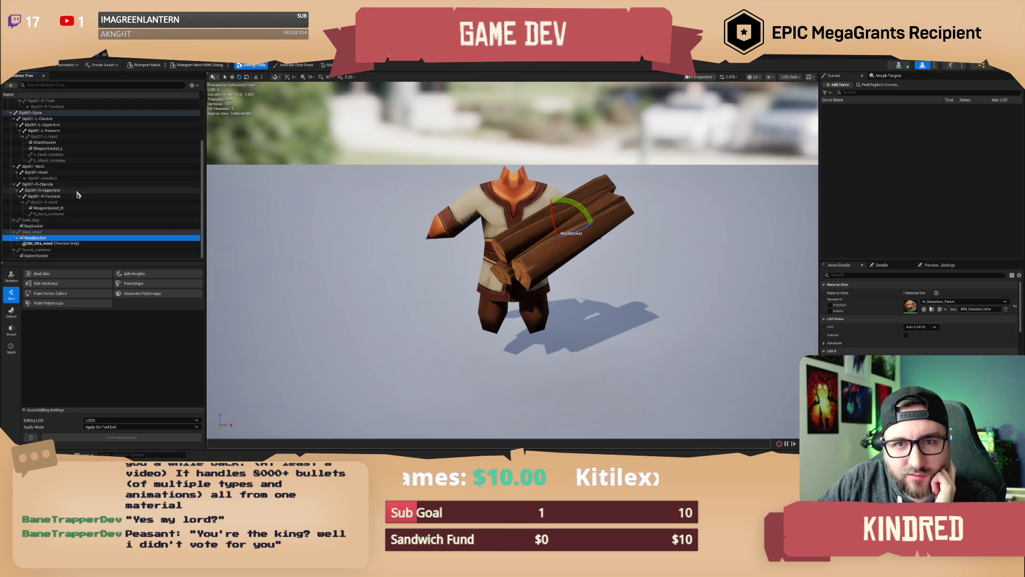
scroll(78, 195, "up", 4)
scroll(77, 195, "down", 4)
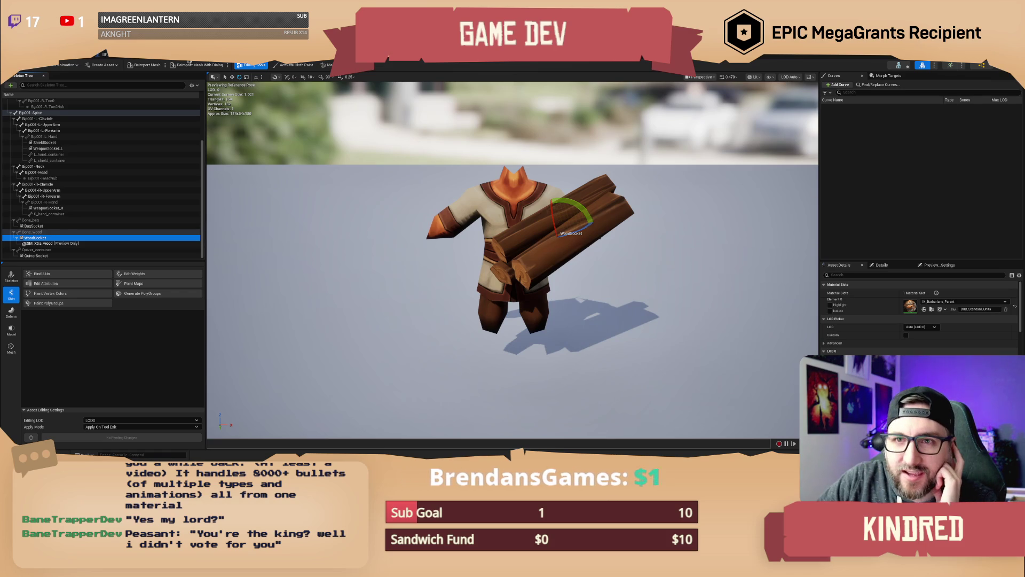
key("ctrl+Tab")
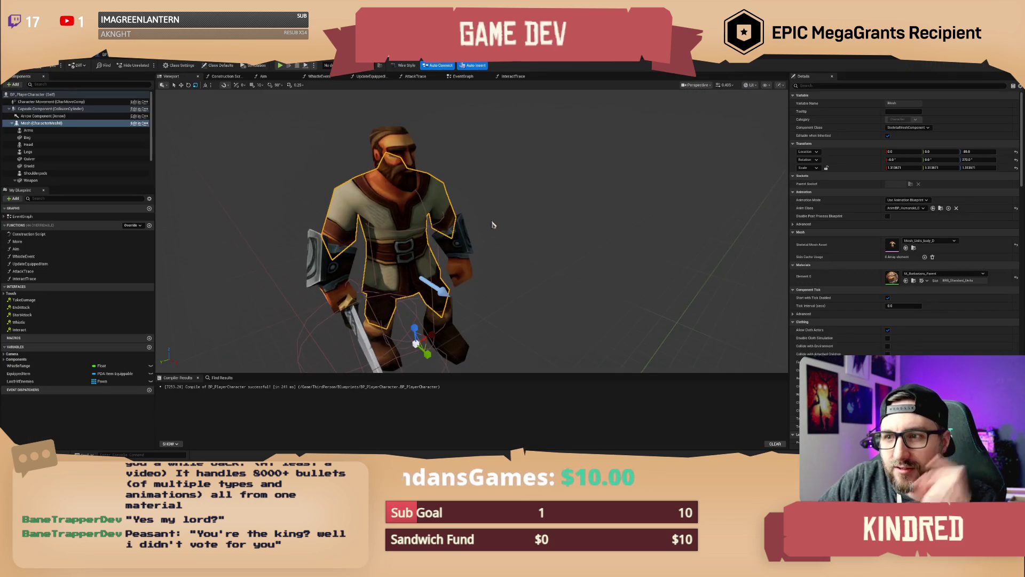
Select the Wood component and set its Parent Socket to WoodSocket
scroll(22, 160, "down", 2)
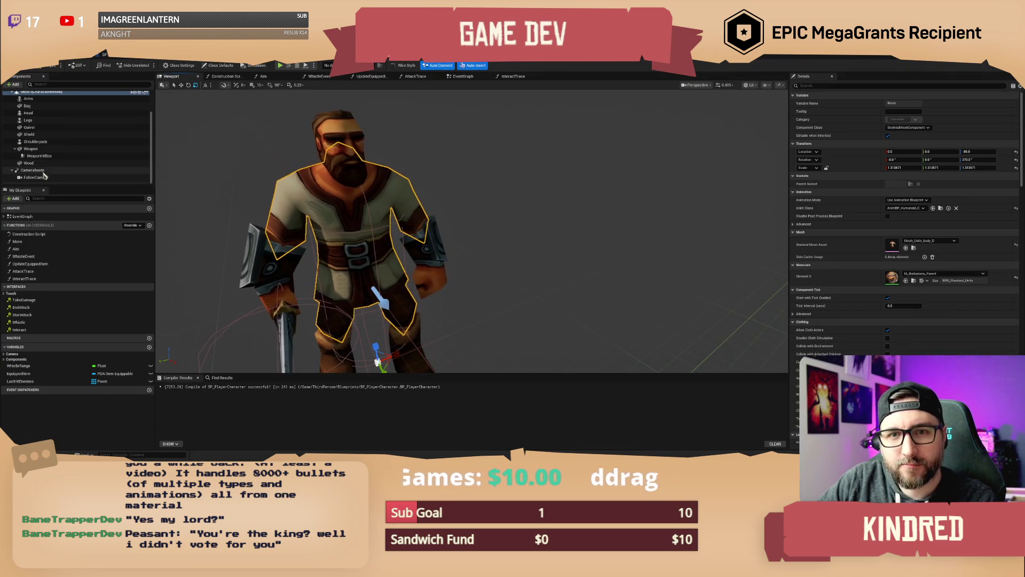
left_click(29, 163)
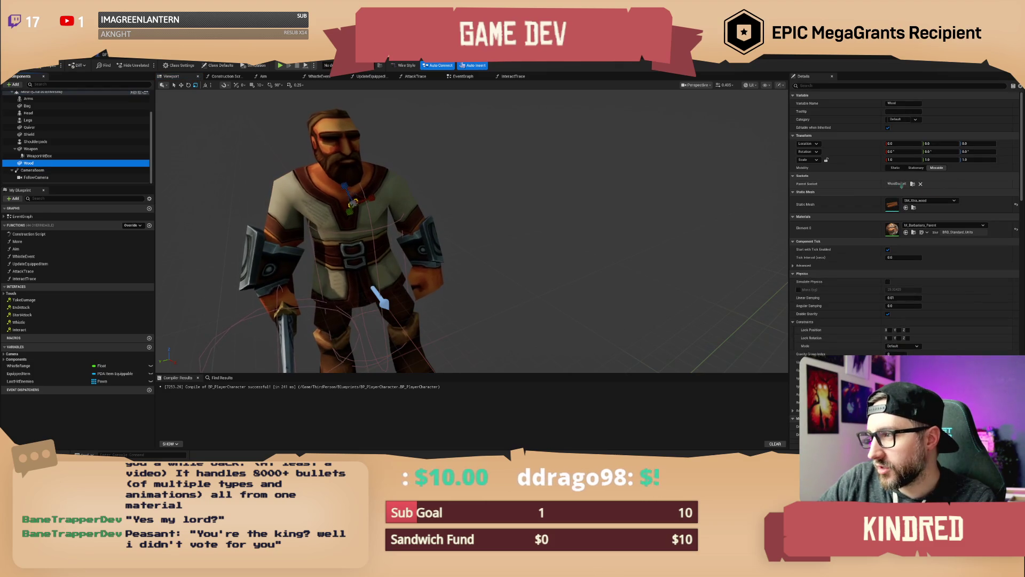
scroll(472, 230, "up", 6)
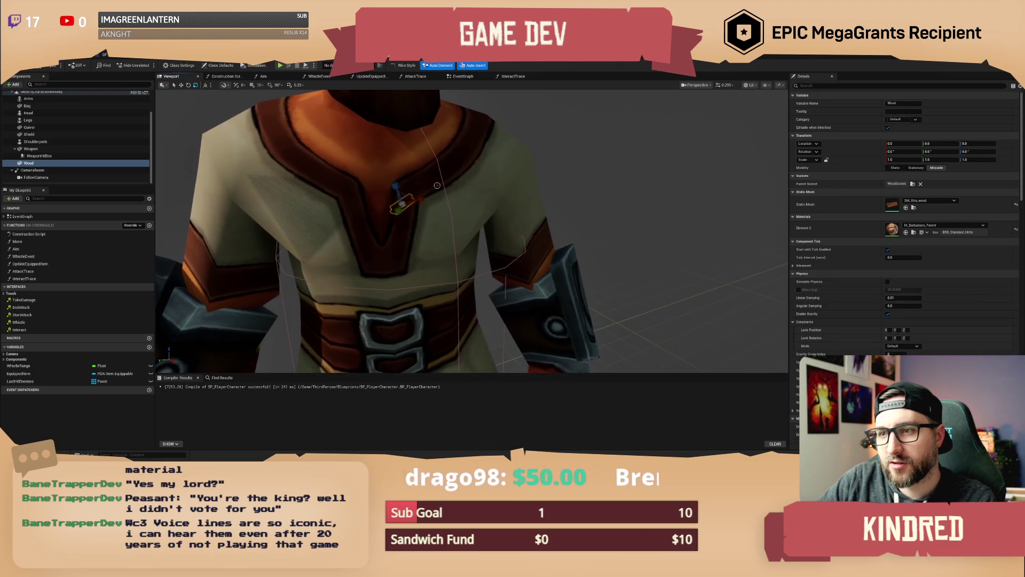
scroll(411, 209, "up", 2)
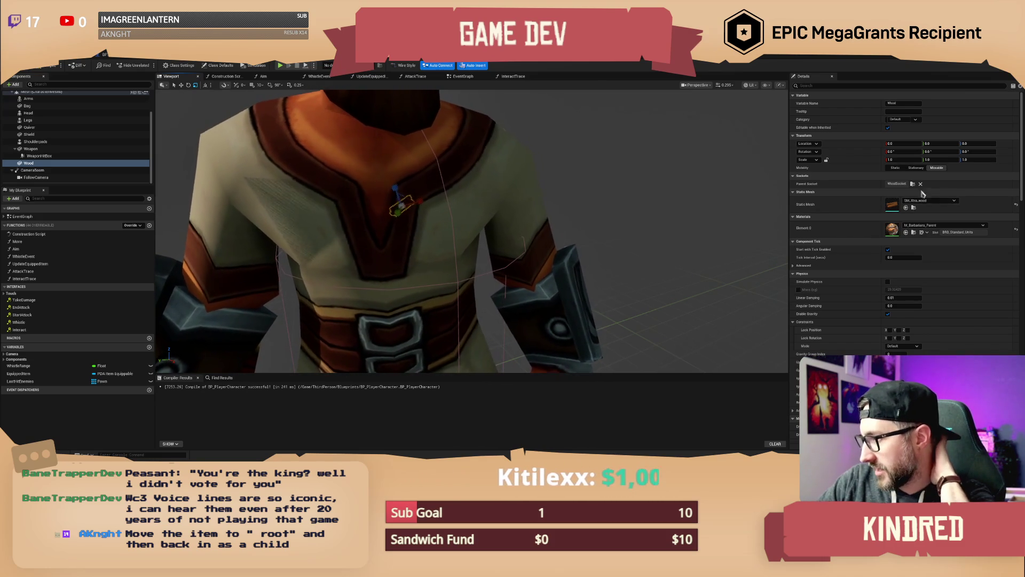
left_click(913, 184)
left_click(913, 184)
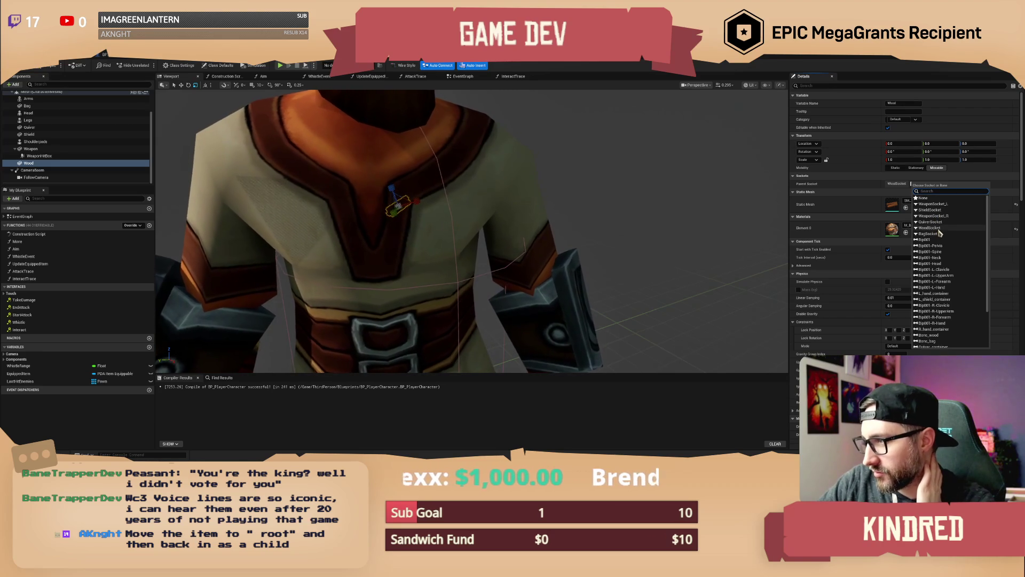
left_click(937, 228)
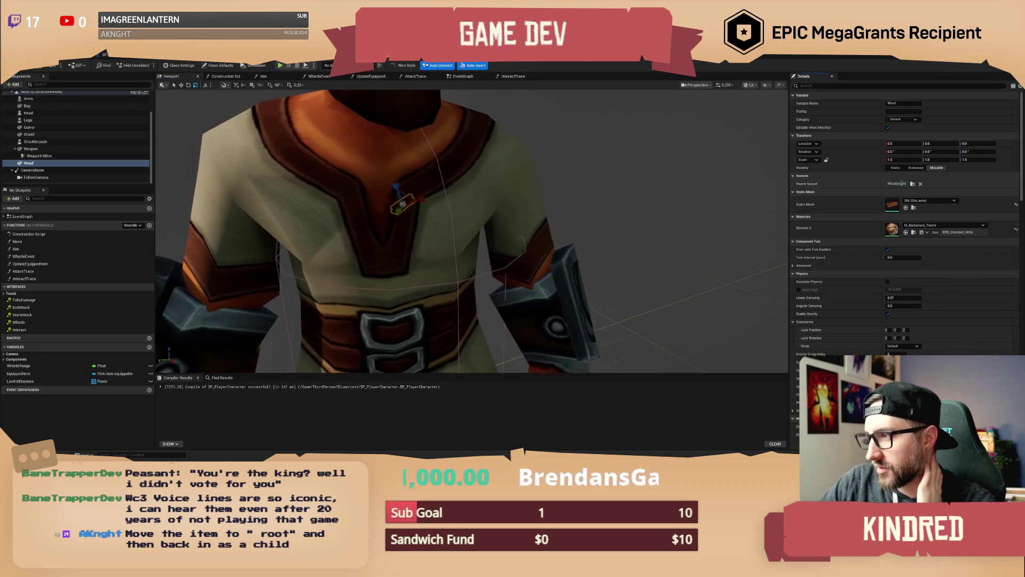
Try ShieldSocket and WeaponSocket_L as parent sockets, then put the log back on WoodSocket
left_click(913, 185)
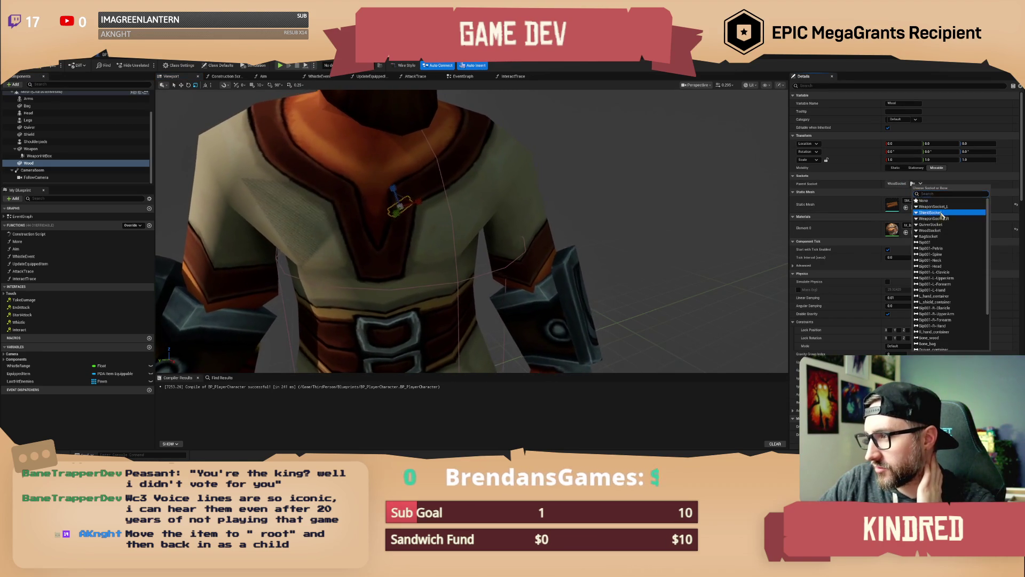
left_click(942, 216)
scroll(470, 230, "down", 5)
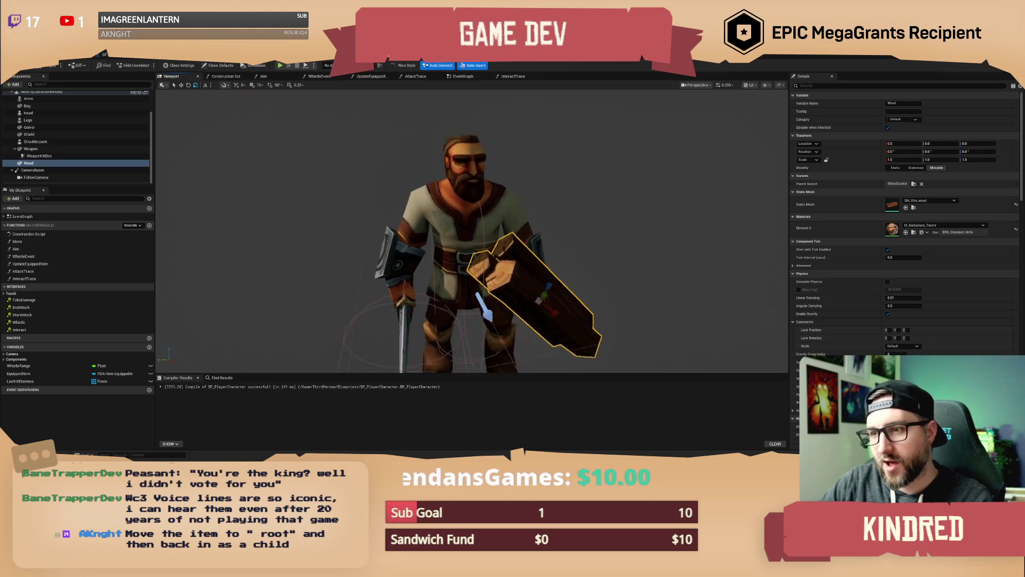
left_click(914, 185)
left_click(954, 207)
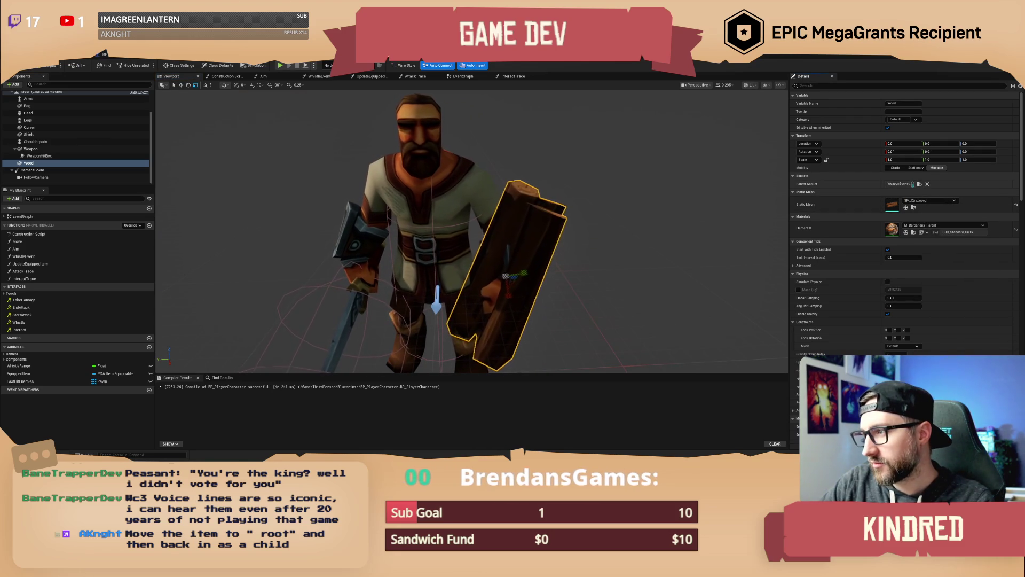
left_click(919, 185)
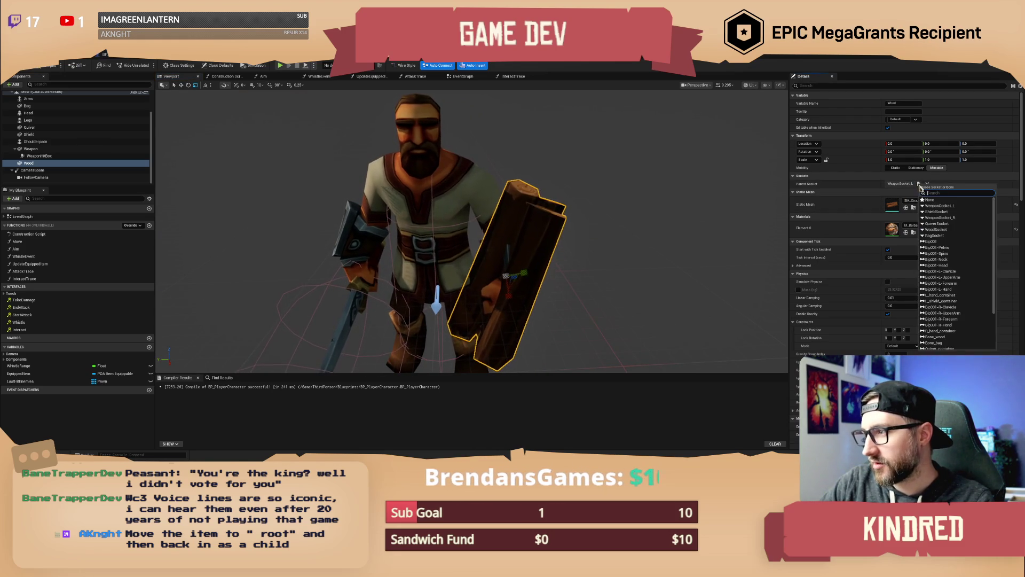
left_click(944, 229)
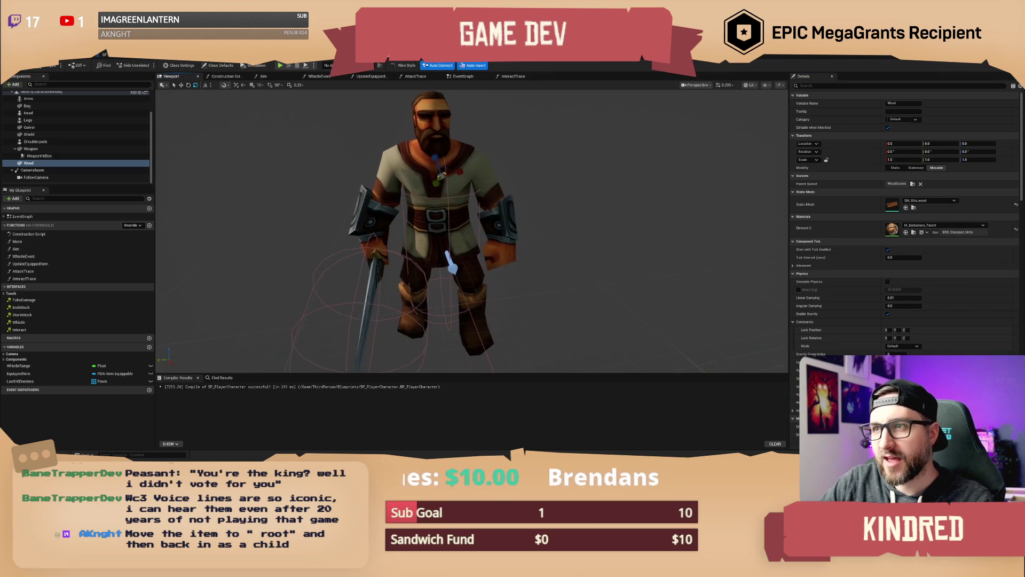
key("ctrl+Tab")
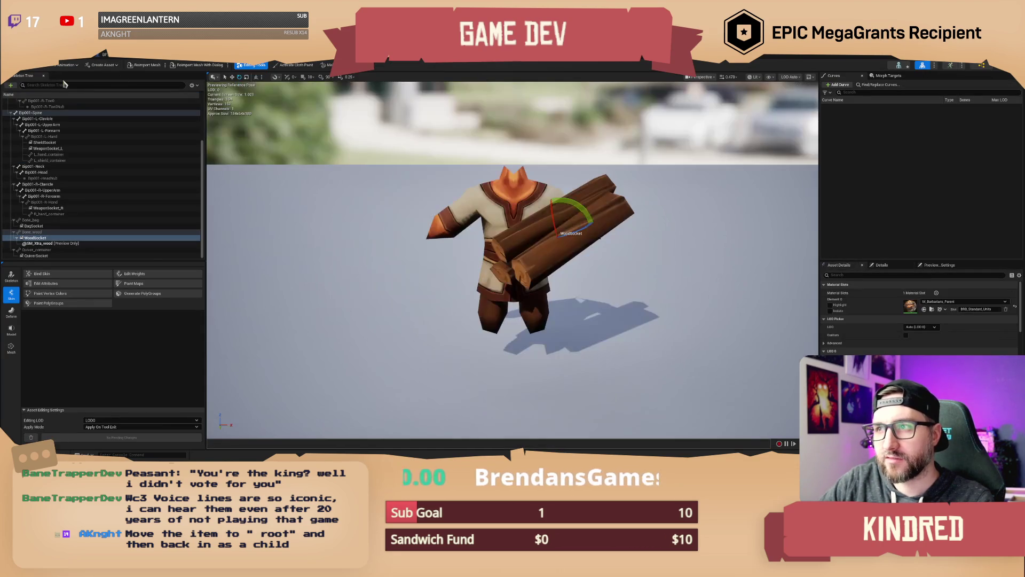
Save all, rename WoodSocket to WoodSocketx, and go back to the character blueprint
key("ctrl+s")
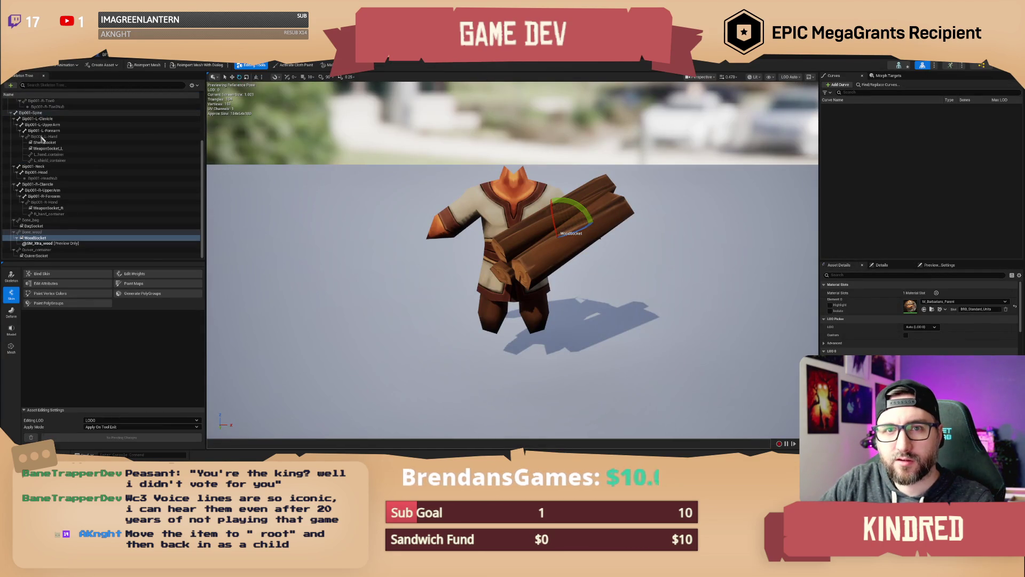
left_click(36, 238)
key("F2")
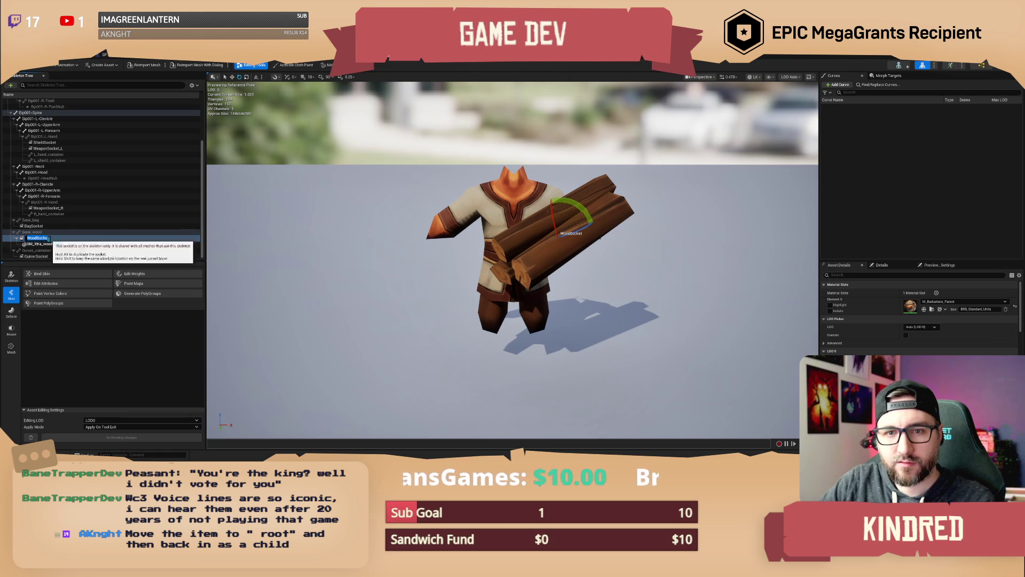
type("x")
key("Return")
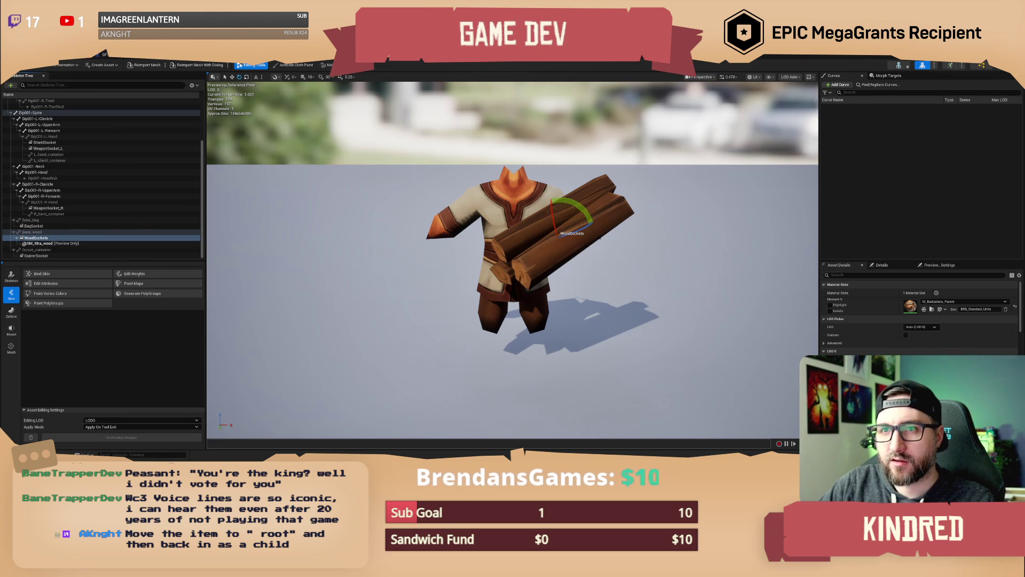
key("ctrl+Tab")
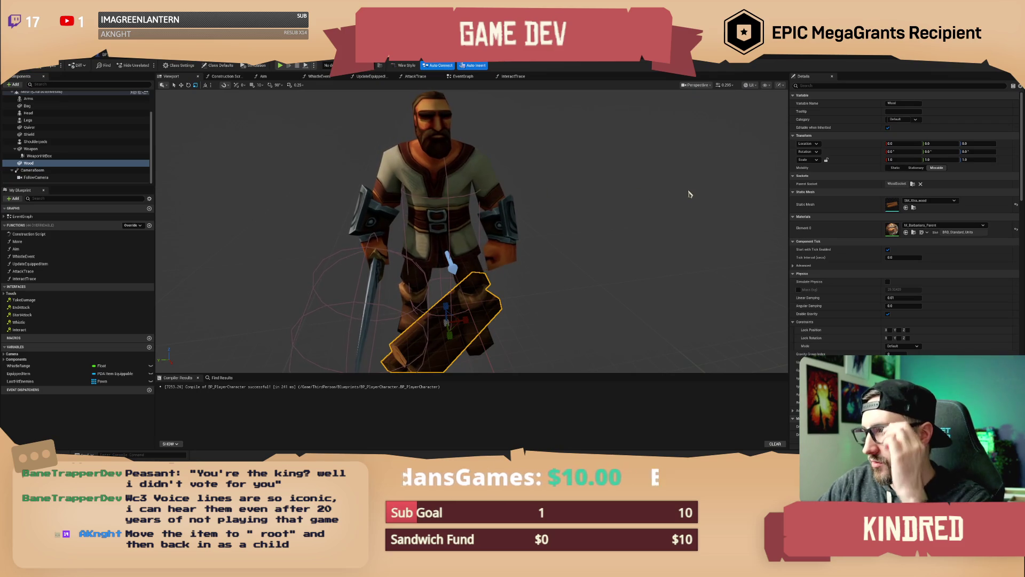
Set the wood log's Parent Socket to WoodSocketx and return to the skeleton editor
left_click(912, 184)
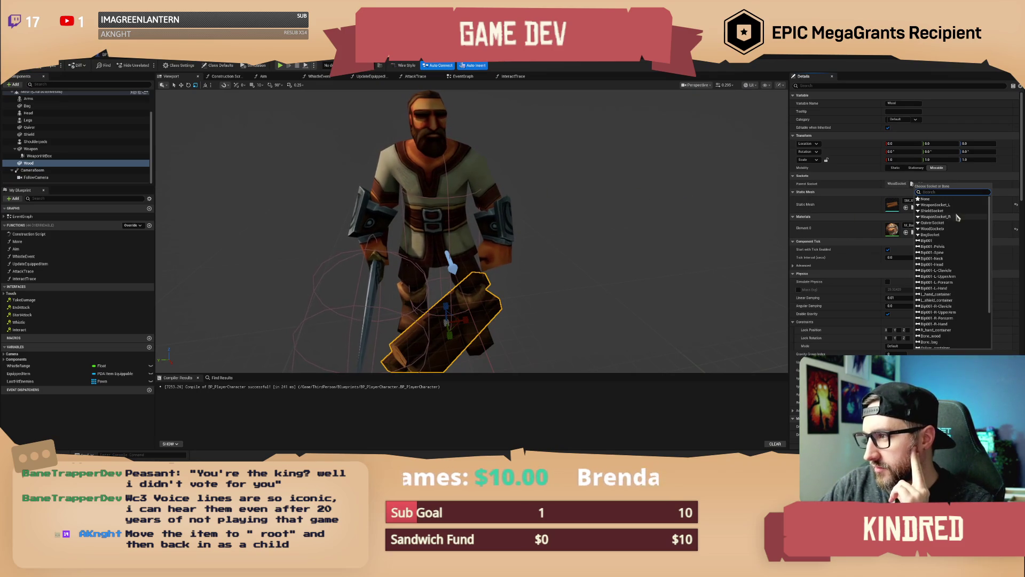
left_click(947, 234)
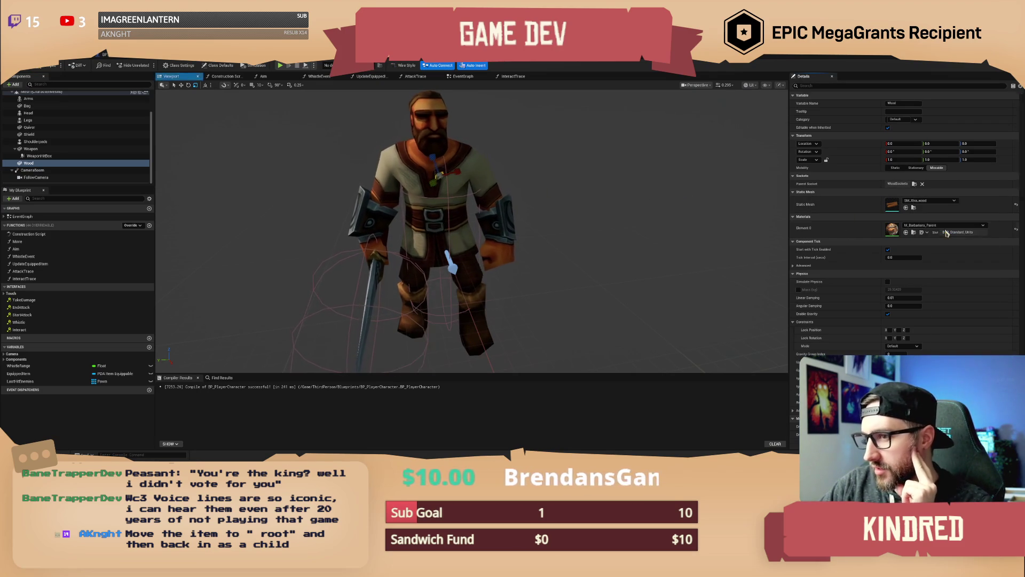
key("ctrl+Tab")
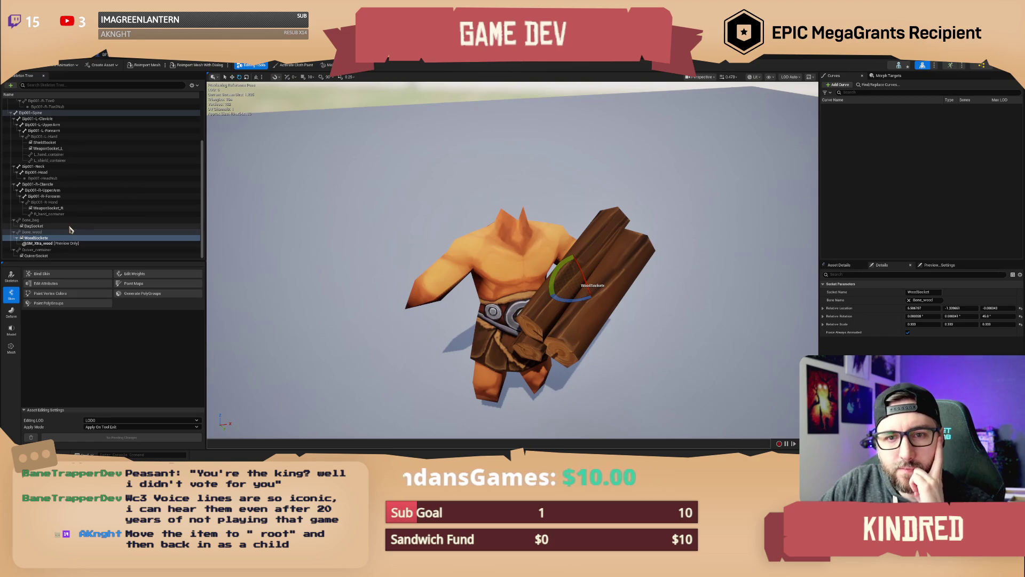
Tilt WoodSocketx's relative rotation from 45 to about 46.2, then go back to BP_PlayerCharacter
left_click(54, 238)
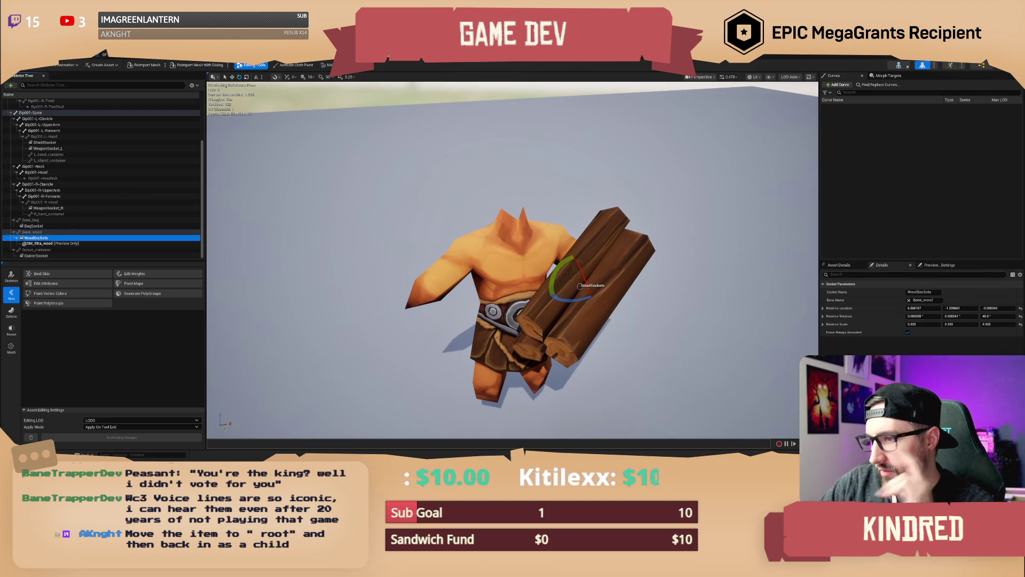
left_click_drag(561, 269, 571, 294)
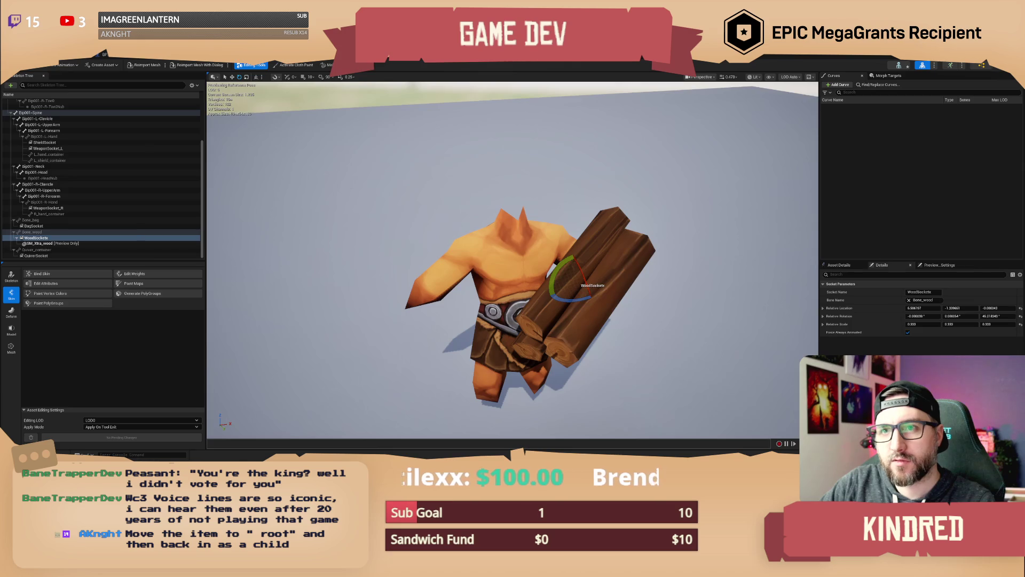
left_click(104, 55)
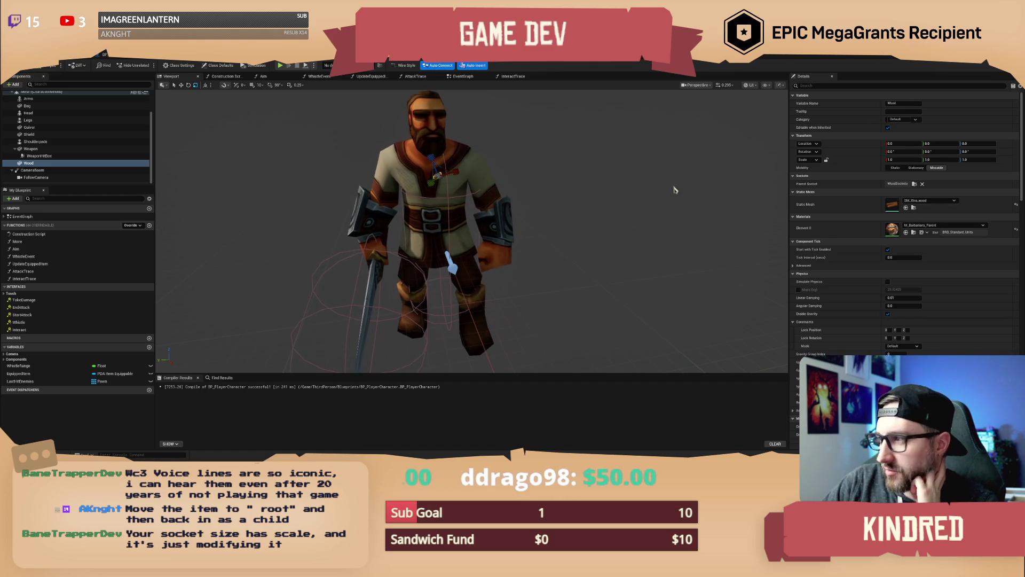
left_click(32, 163)
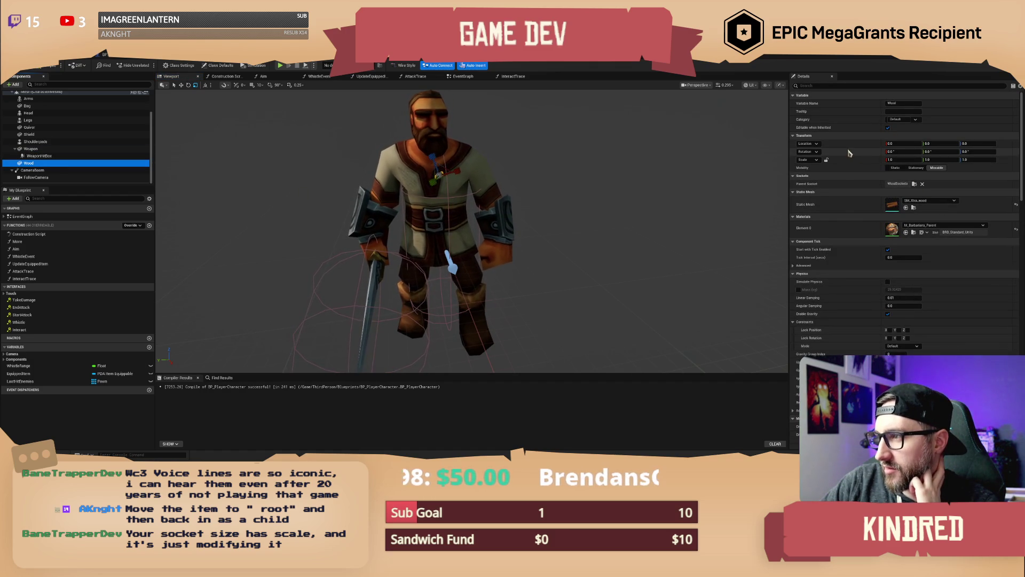
left_click(822, 85)
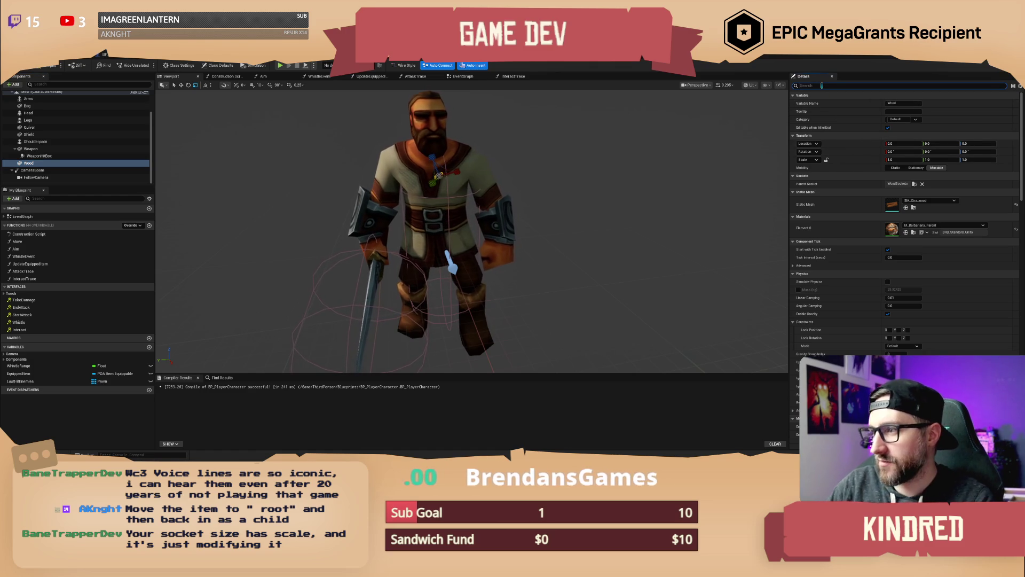
type("abso")
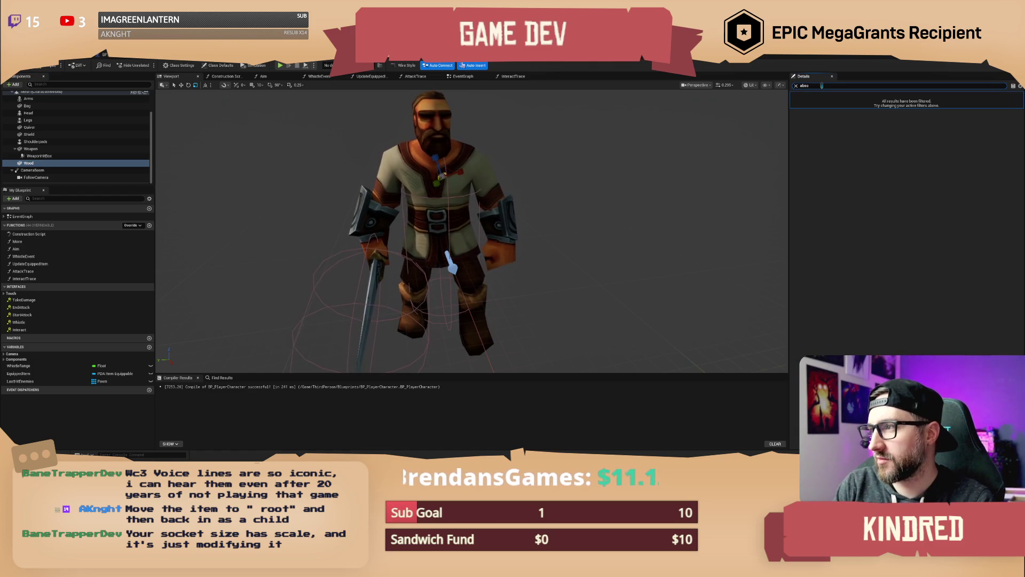
key("BackSpace")
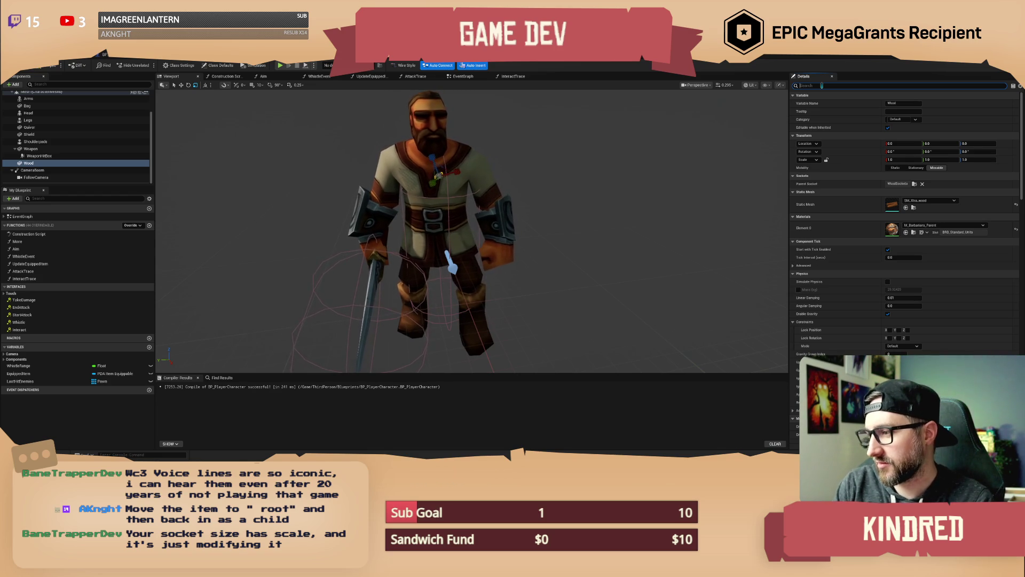
scroll(945, 313, "down", 3)
scroll(947, 315, "down", 10)
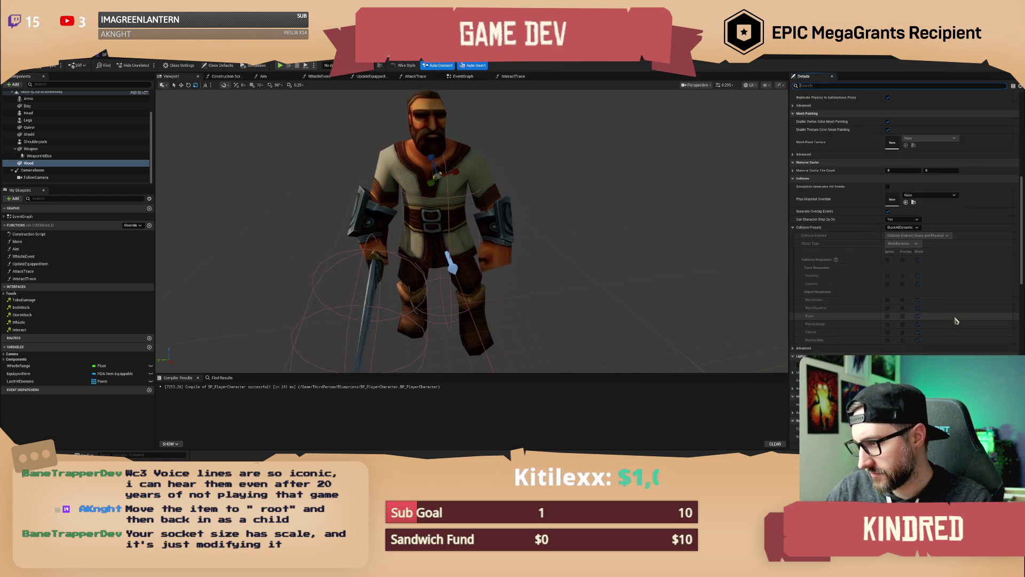
scroll(956, 320, "down", 7)
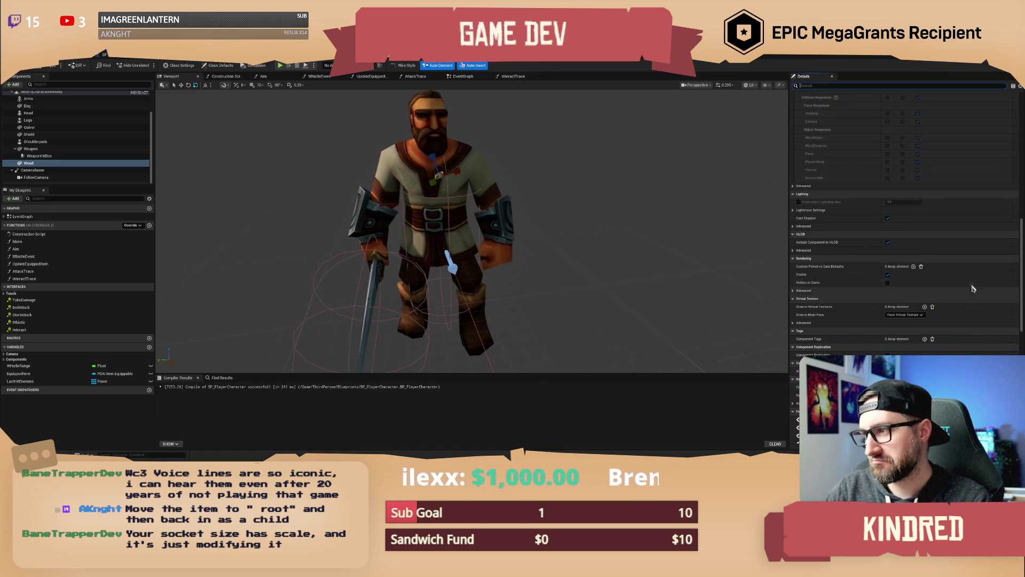
scroll(972, 286, "up", 2)
scroll(973, 286, "up", 15)
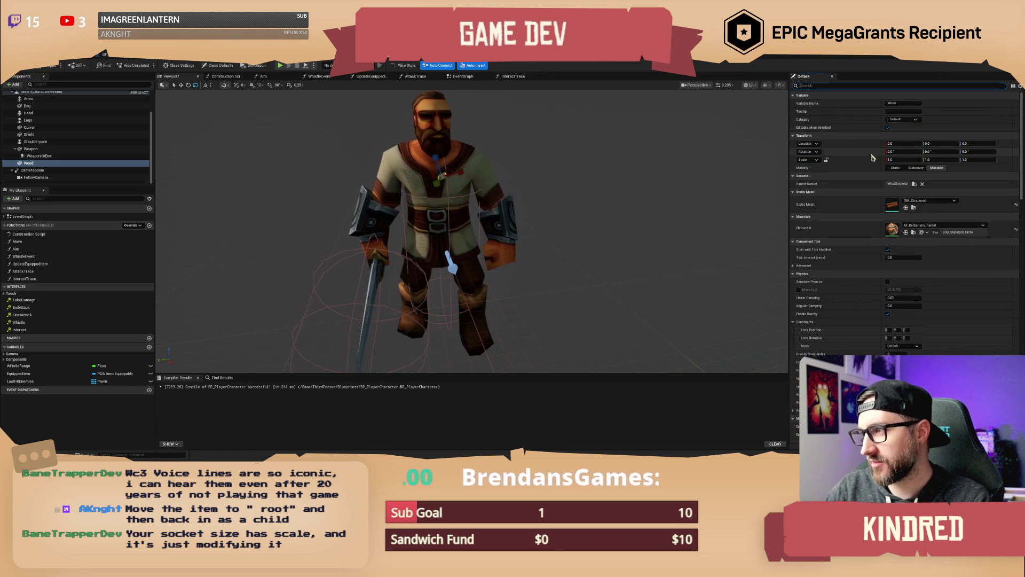
left_click(818, 152)
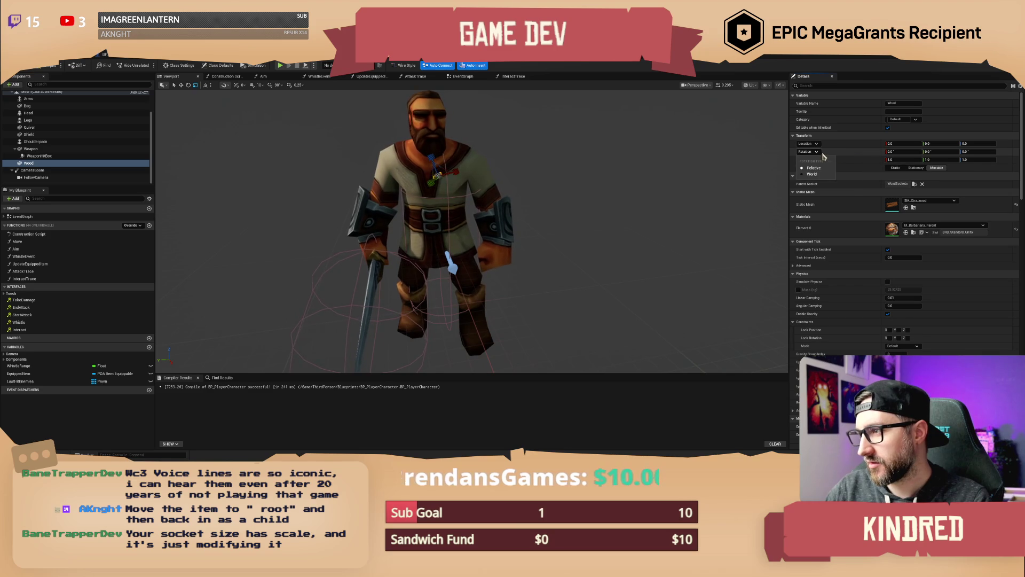
left_click(823, 156)
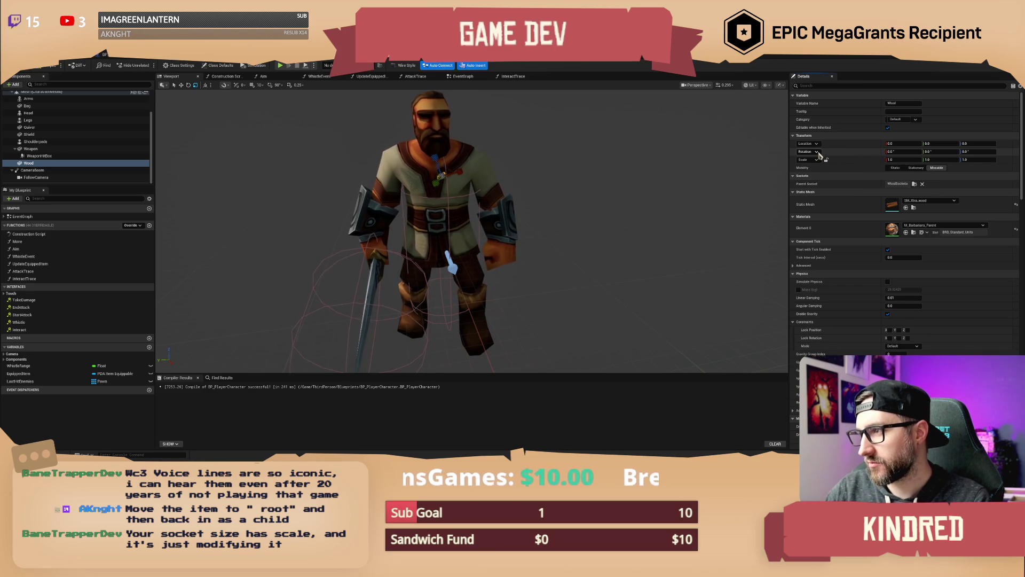
left_click(818, 153)
left_click(824, 156)
left_click(816, 159)
left_click(820, 182)
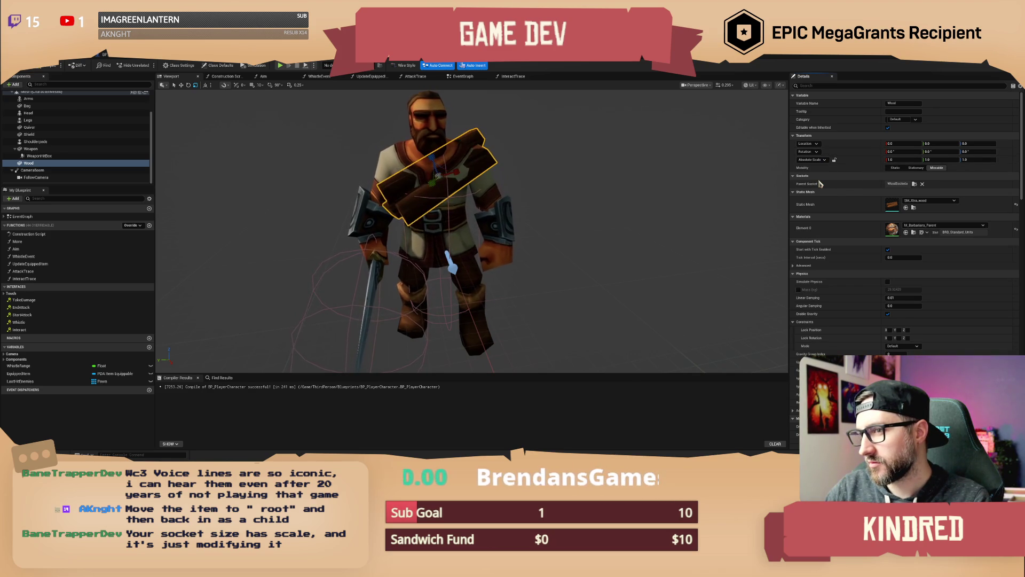
left_click(818, 153)
left_click(812, 174)
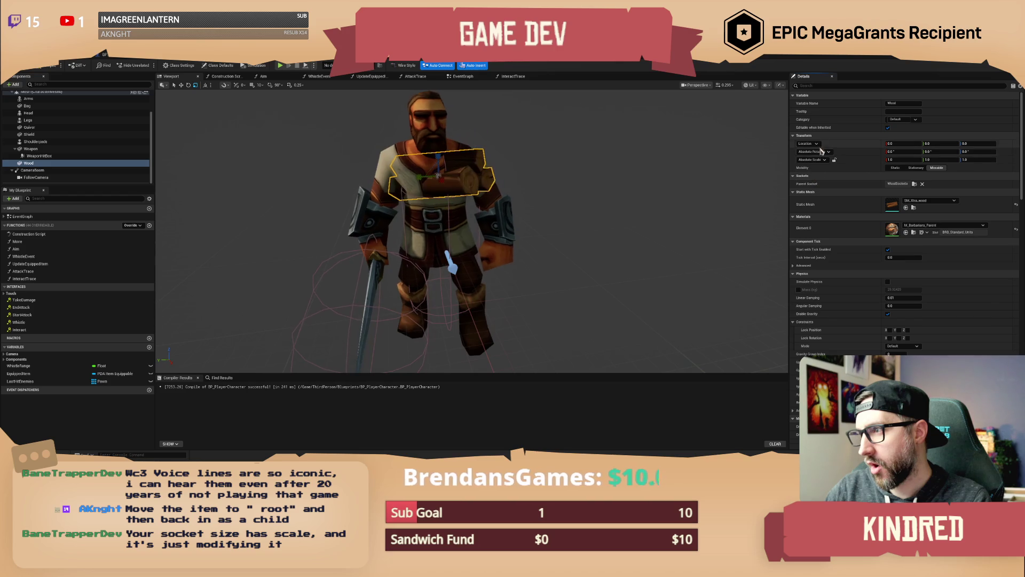
left_click(820, 148)
left_click(812, 166)
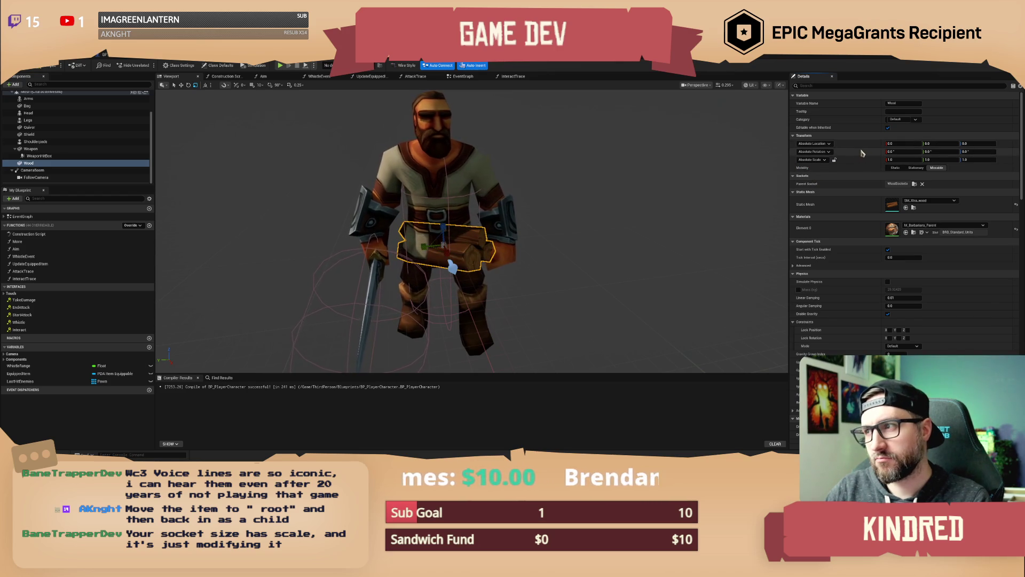
left_click(812, 159)
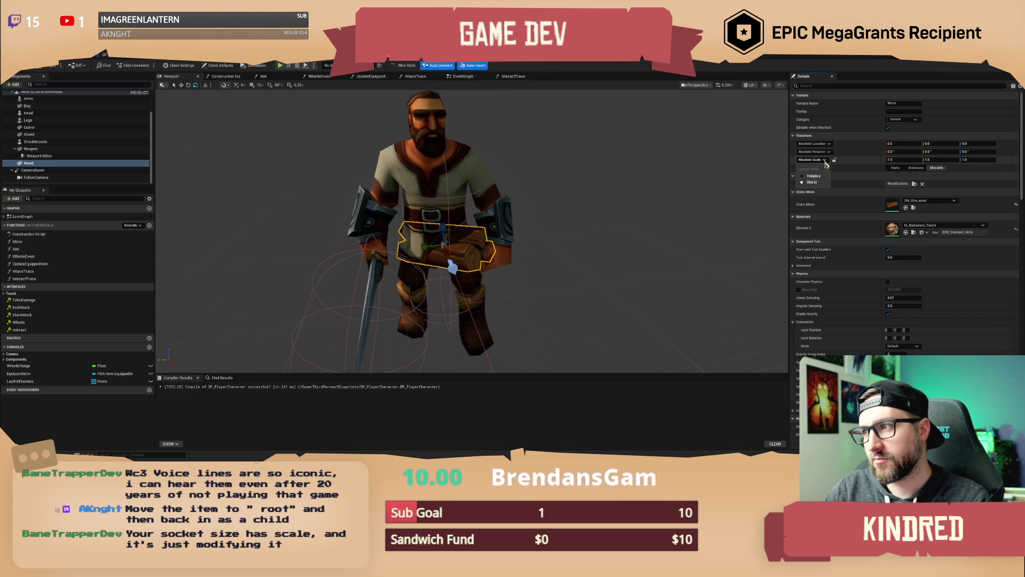
left_click(817, 175)
left_click(811, 151)
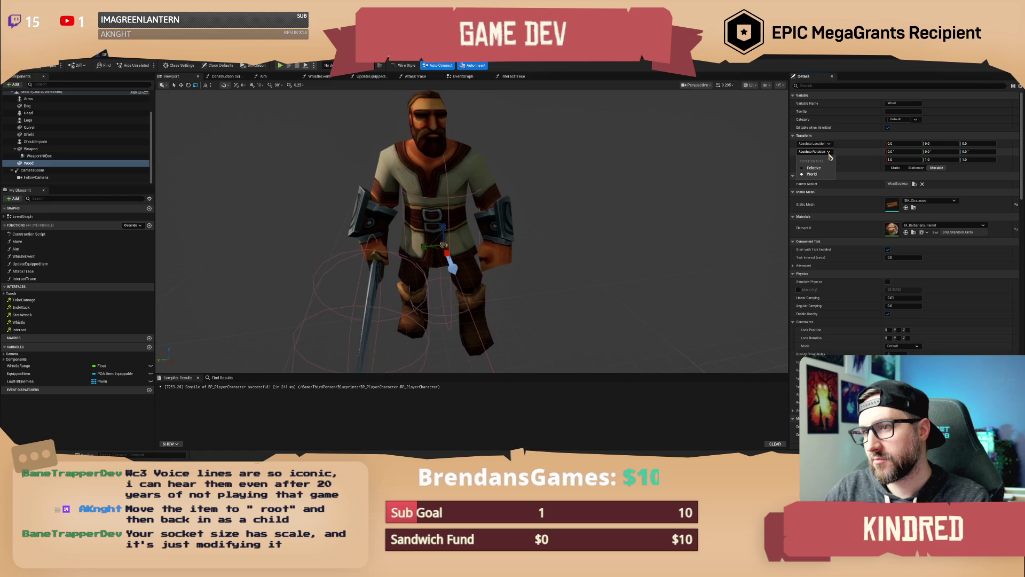
left_click(820, 170)
left_click(812, 143)
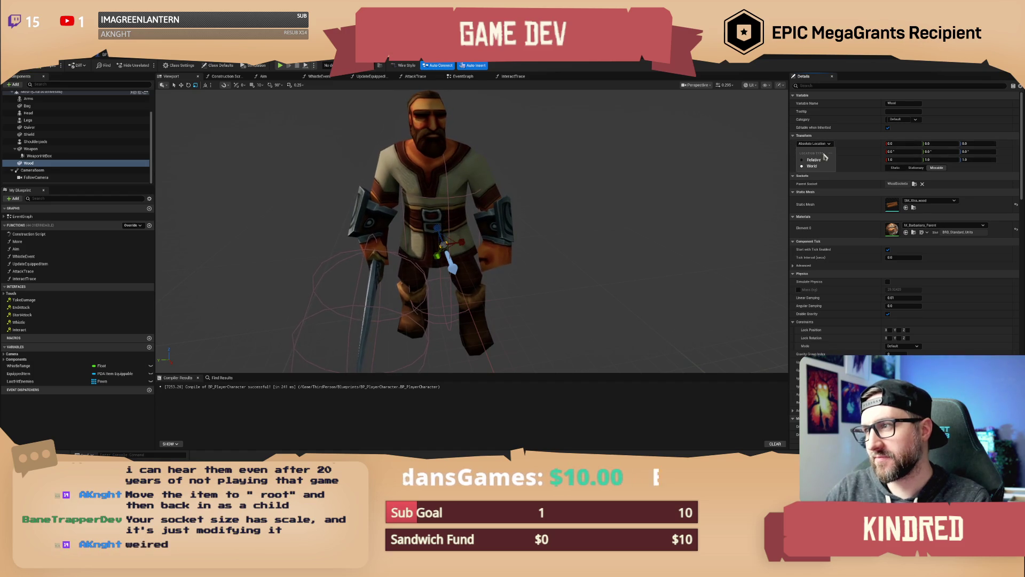
left_click(819, 162)
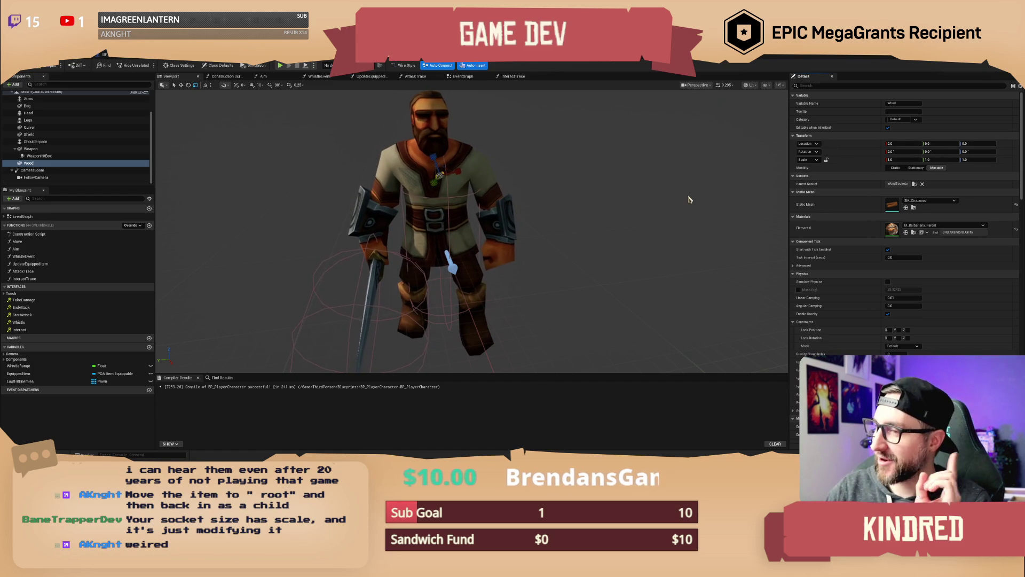
left_click(816, 162)
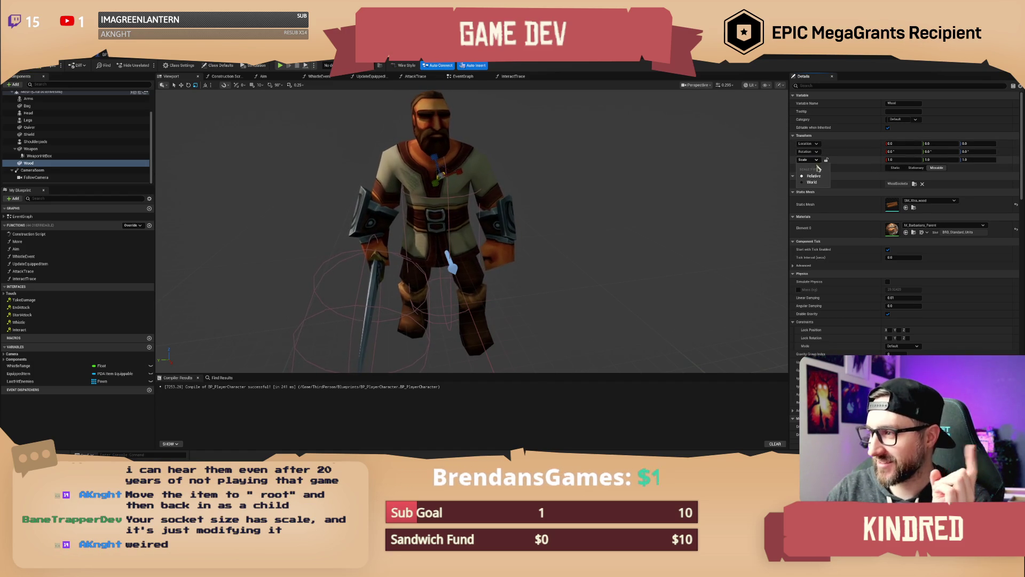
left_click(819, 183)
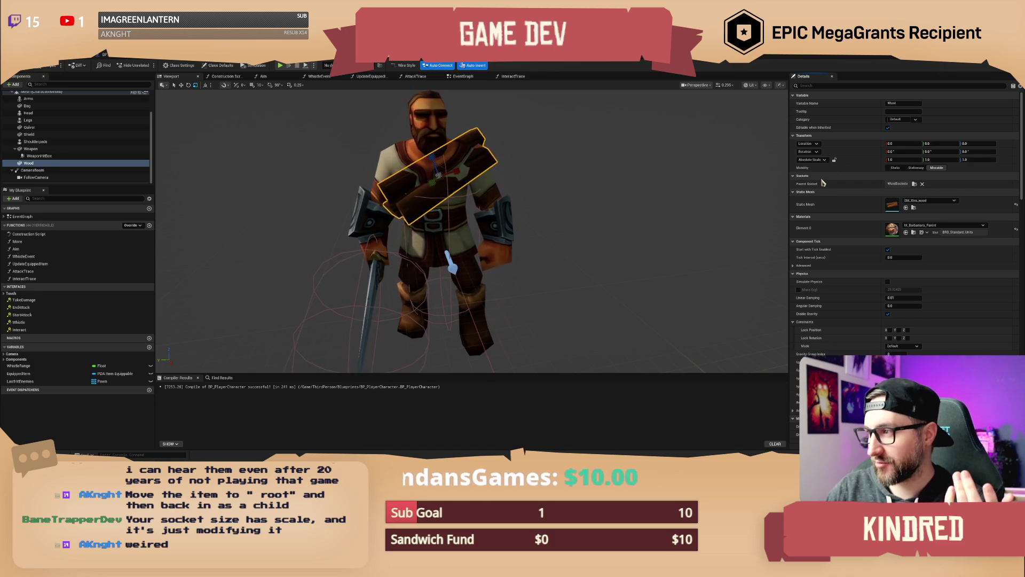
left_click(807, 143)
left_click(810, 166)
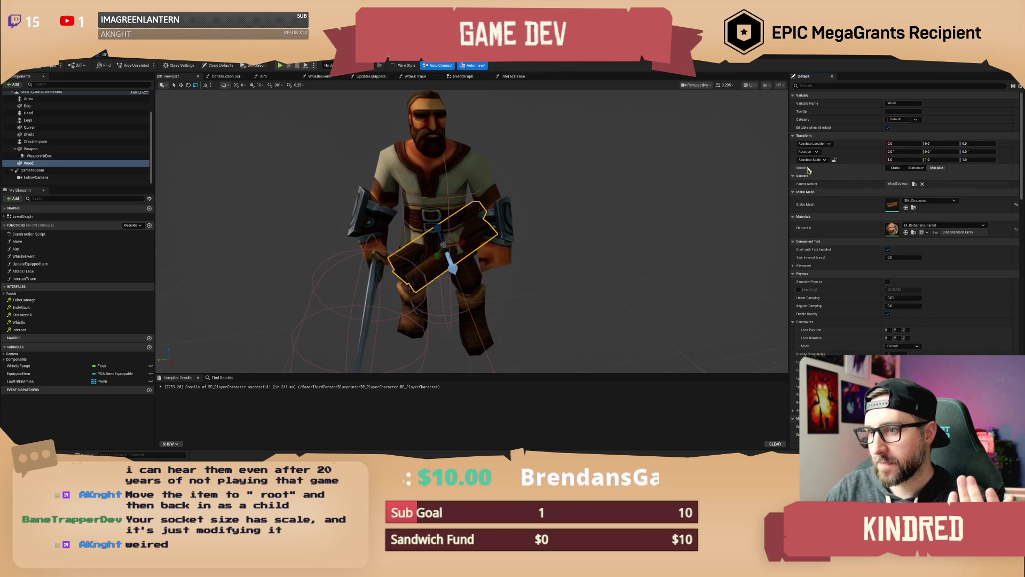
left_click(808, 143)
left_click(817, 155)
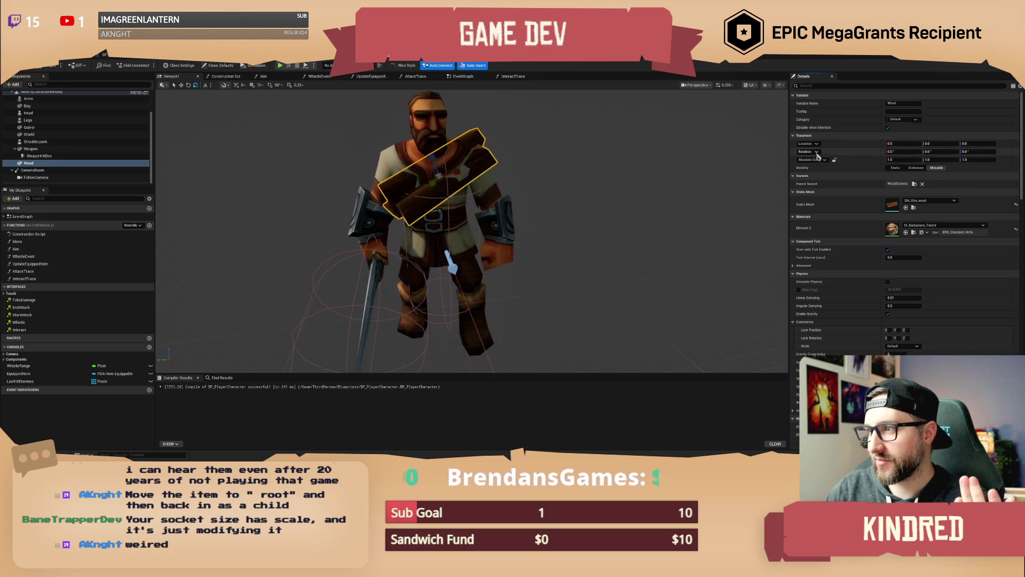
left_click(816, 151)
left_click(817, 174)
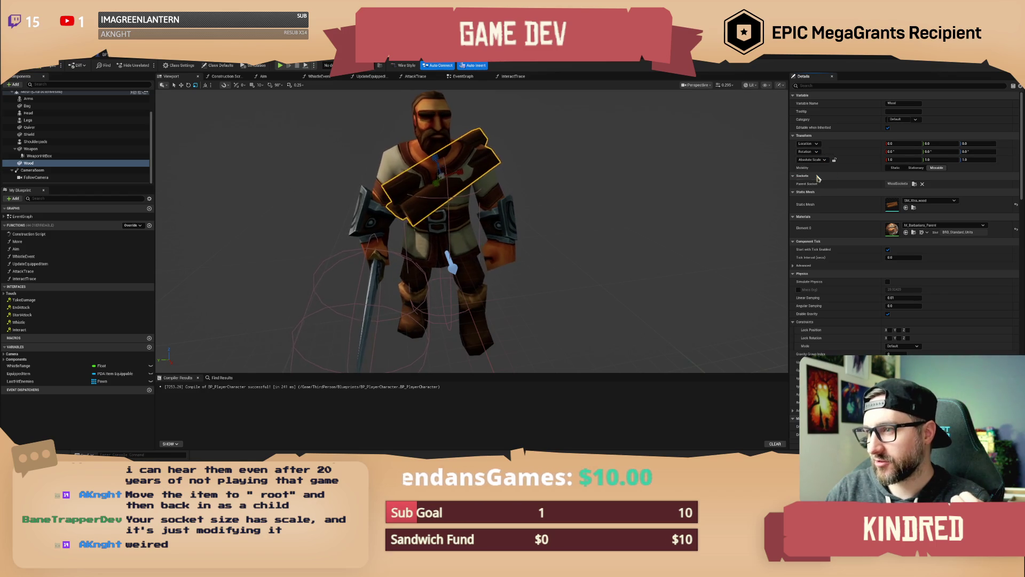
left_click(826, 154)
left_click(823, 163)
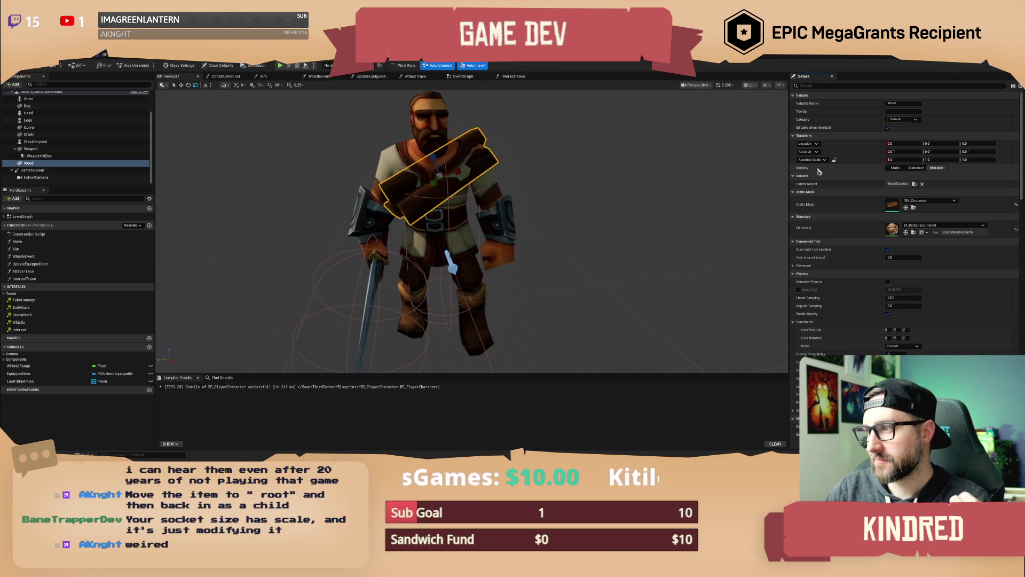
left_click(822, 161)
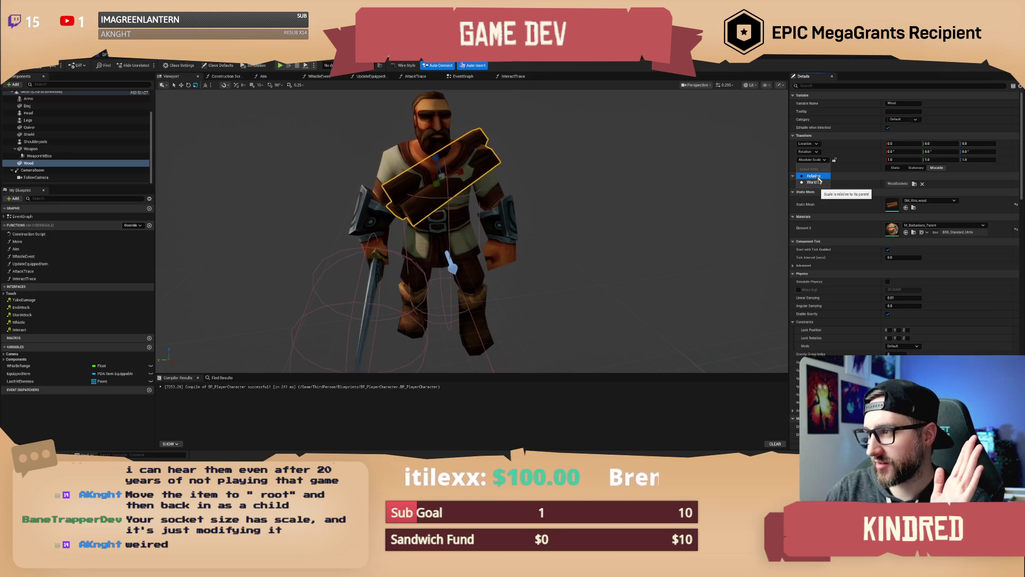
left_click(818, 180)
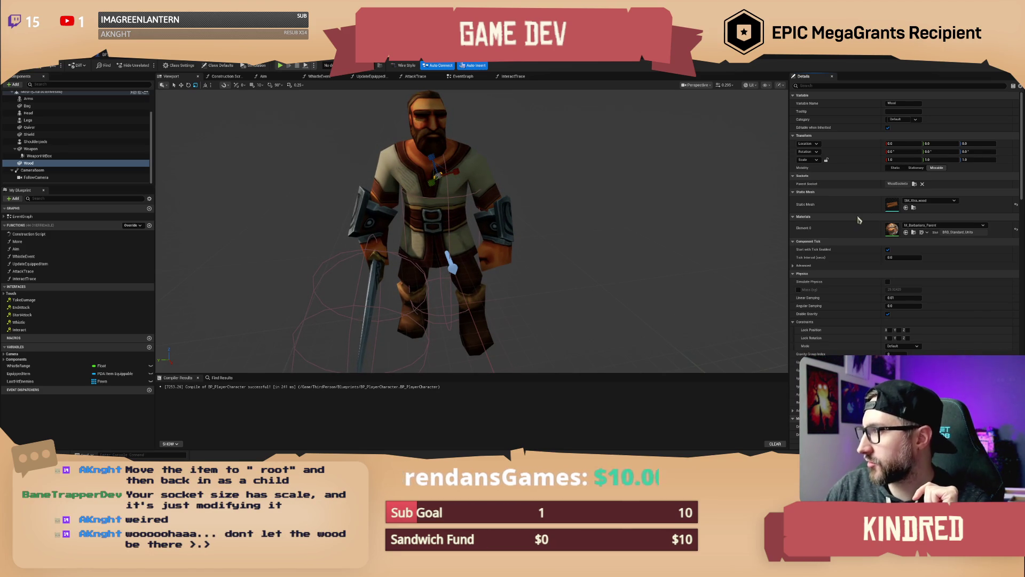
Reset the Mesh (CharacterMesh0) component's scale to 1.0
scroll(62, 152, "up", 1)
left_click(36, 113)
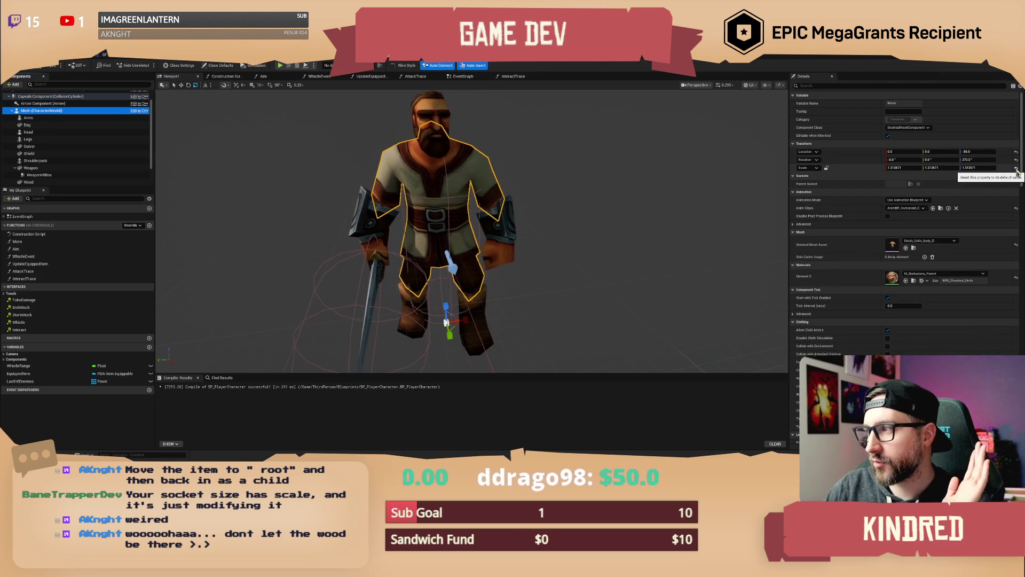
left_click(1017, 170)
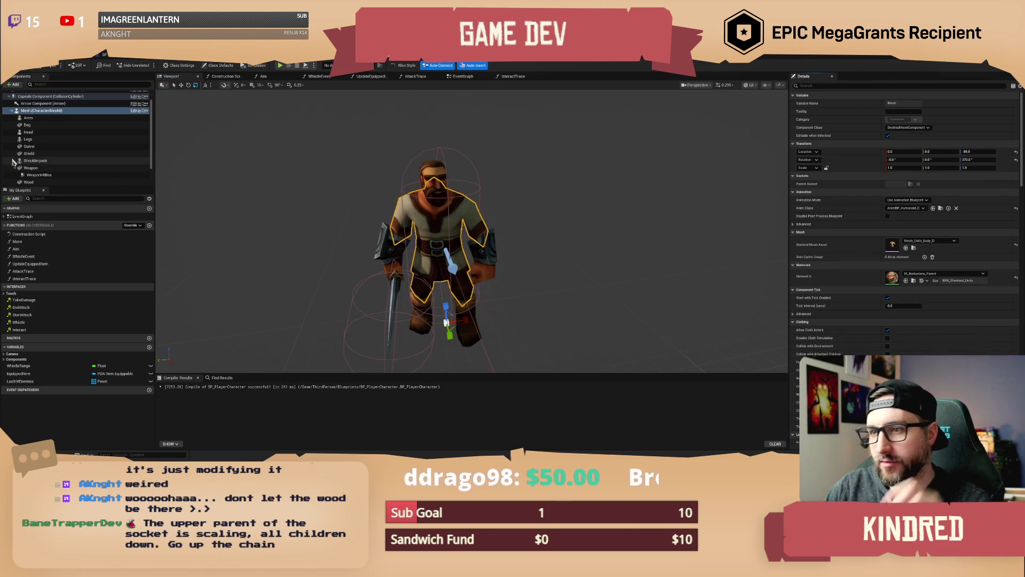
scroll(15, 163, "down", 2)
left_click(29, 165)
left_click(575, 227)
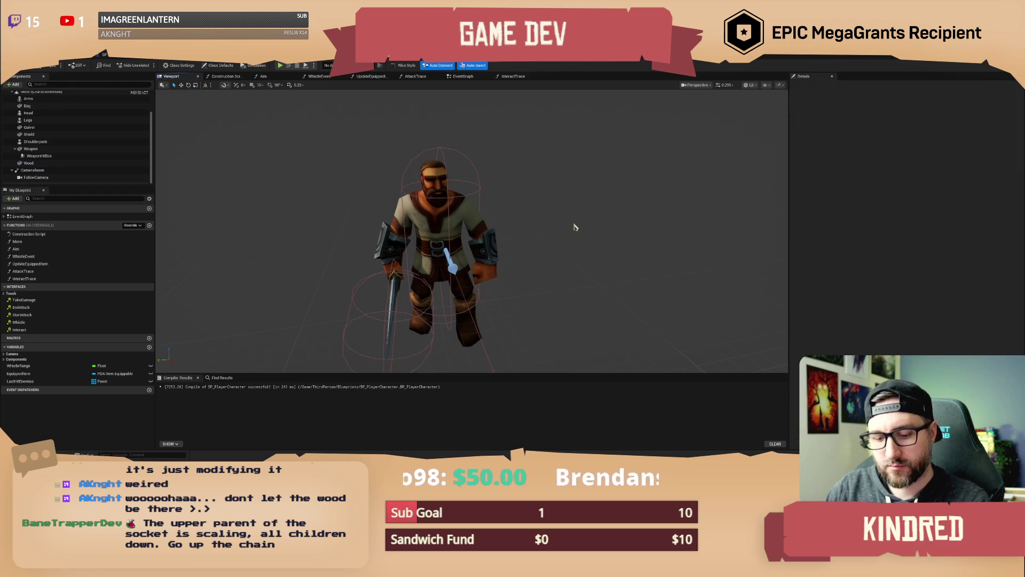
Review the Wood, Capsule Component and Character Movement properties and the BP_PlayerCharacter class defaults
scroll(575, 225, "up", 3)
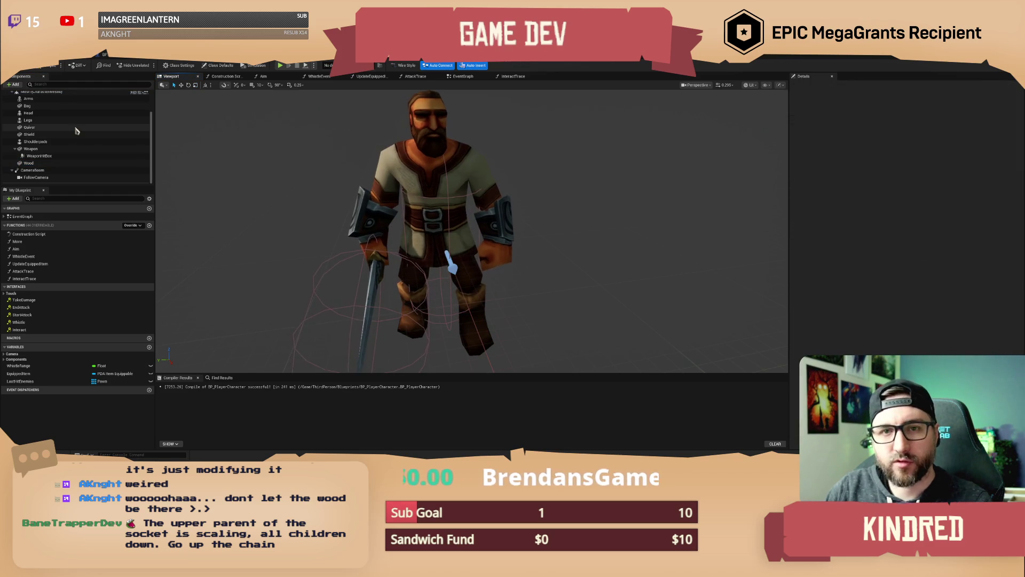
scroll(64, 128, "up", 2)
left_click(46, 111)
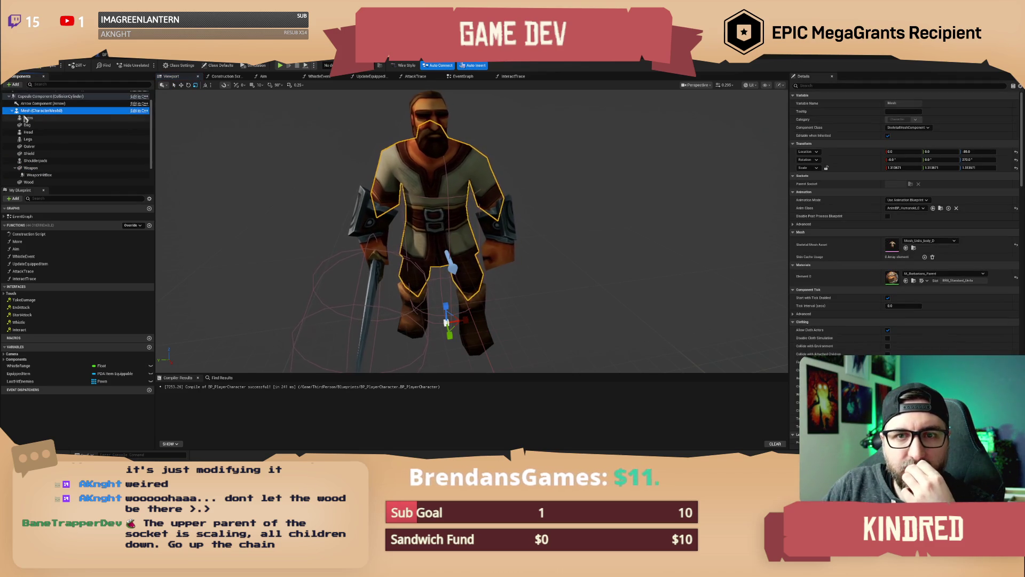
left_click(15, 168)
left_click(28, 175)
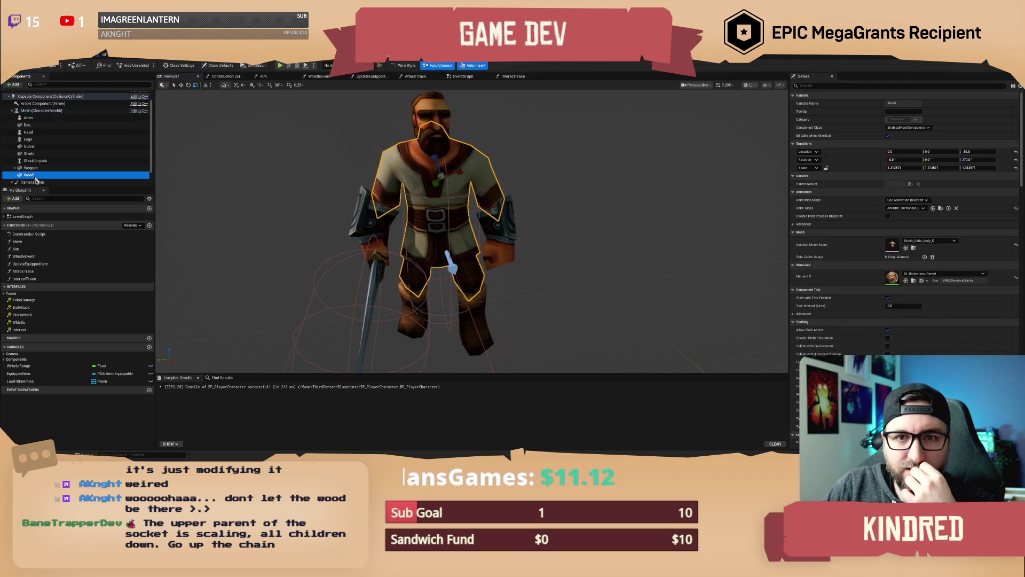
left_click(40, 111)
scroll(40, 111, "up", 2)
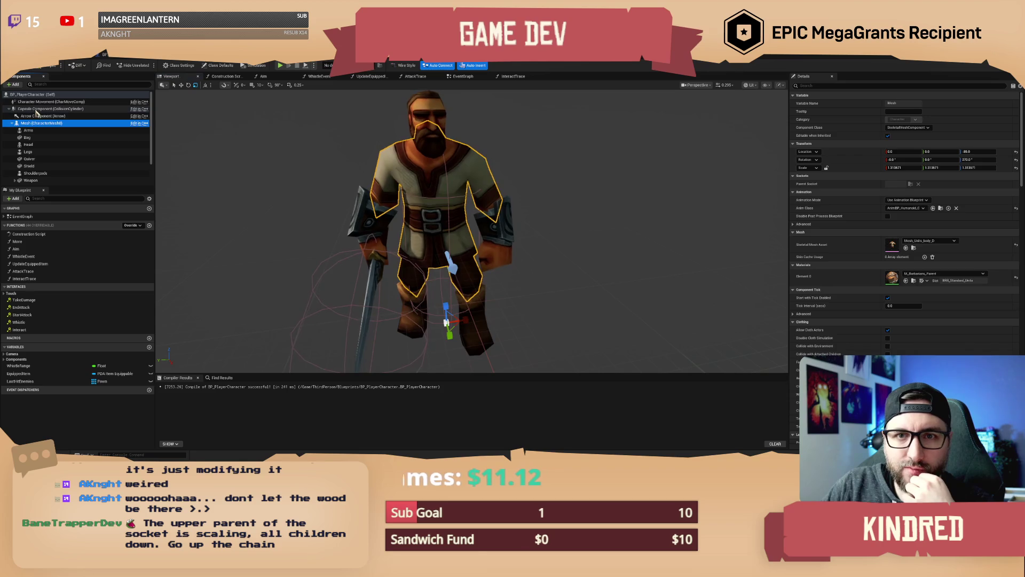
left_click(38, 108)
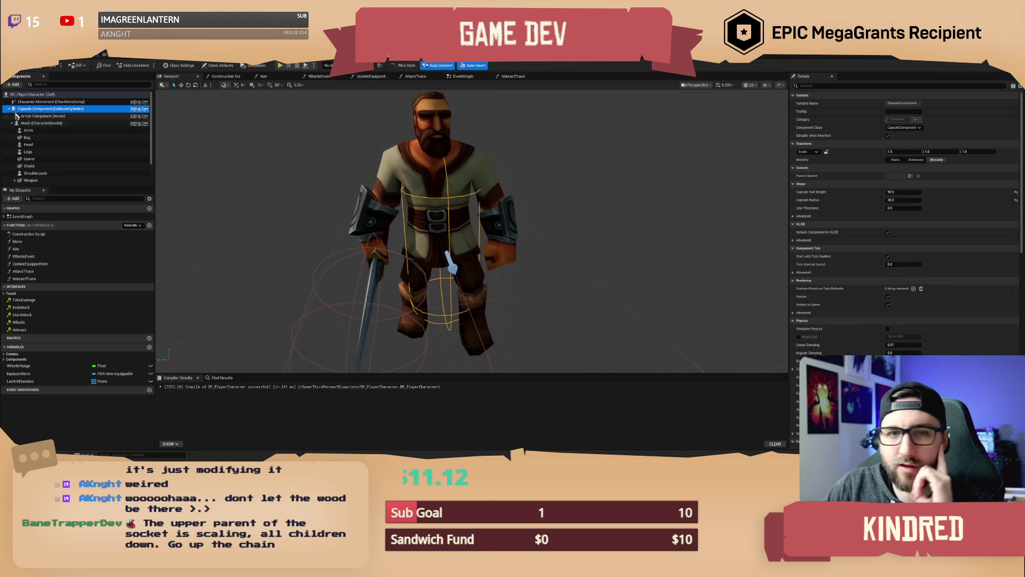
left_click(33, 101)
left_click(32, 94)
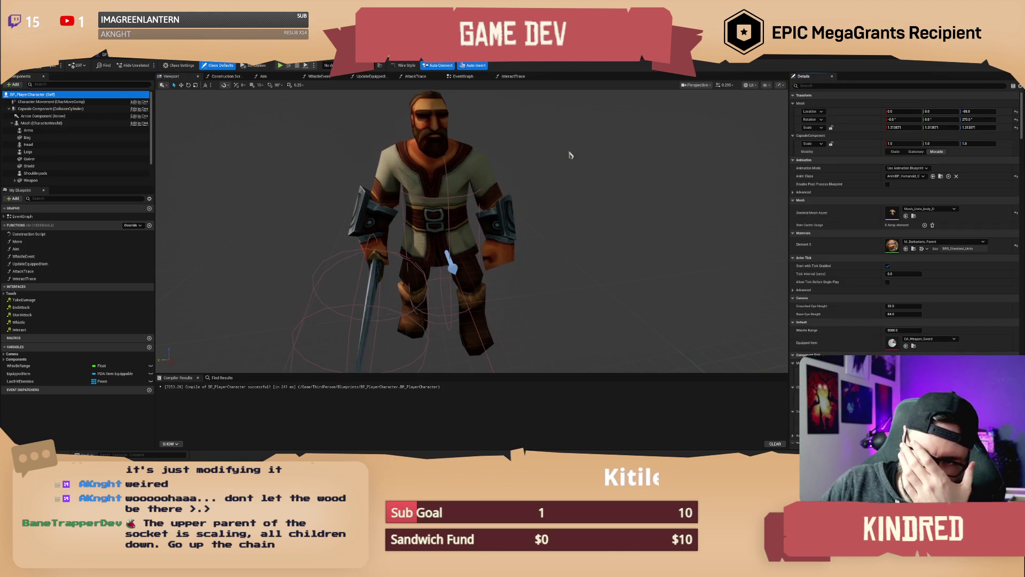
scroll(59, 163, "down", 2)
left_click(59, 163)
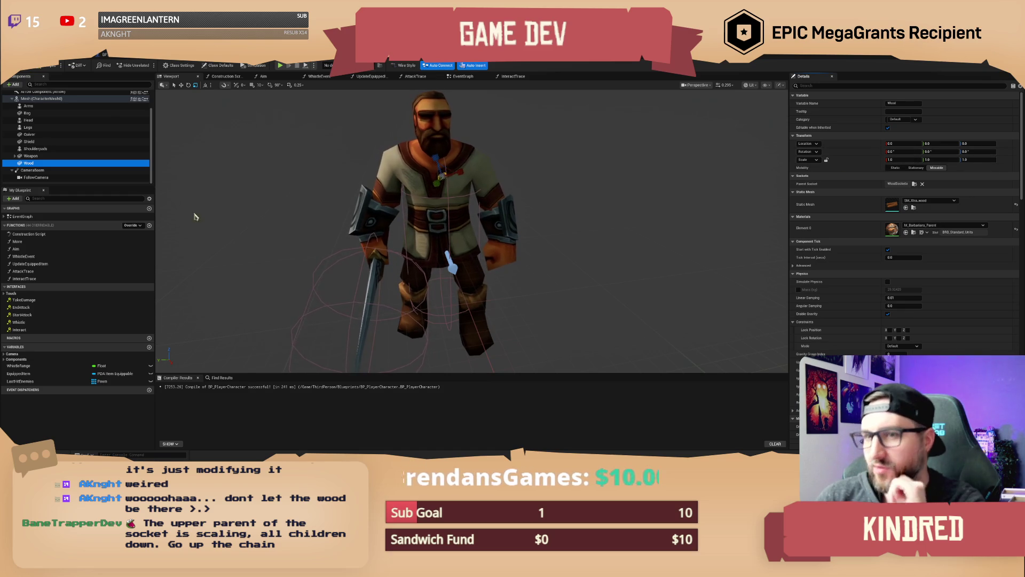
Inspect the Mesh, Wood and Weapon components, focusing the view on the sword
scroll(47, 124, "up", 1)
left_click(42, 108)
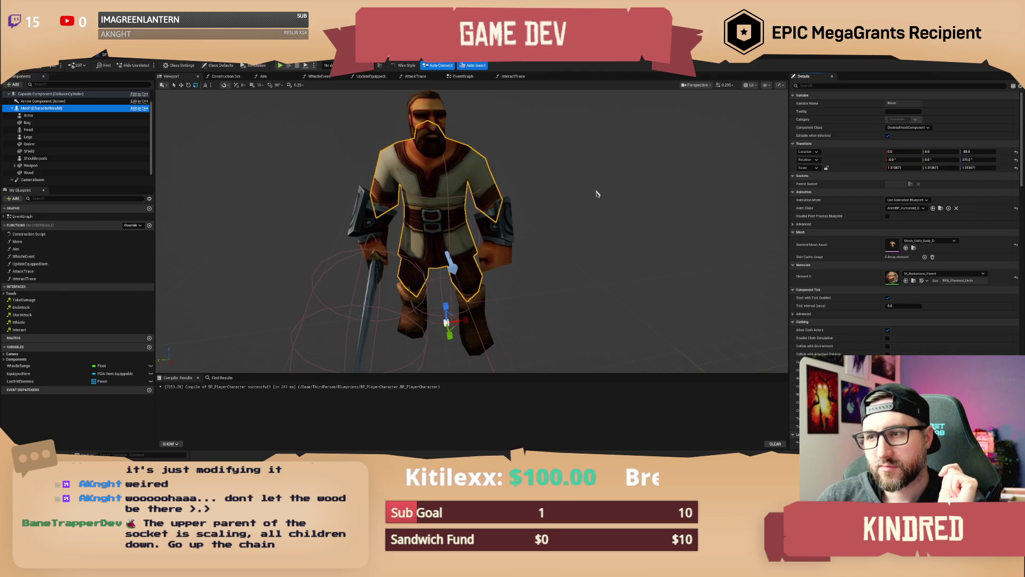
scroll(64, 151, "up", 1)
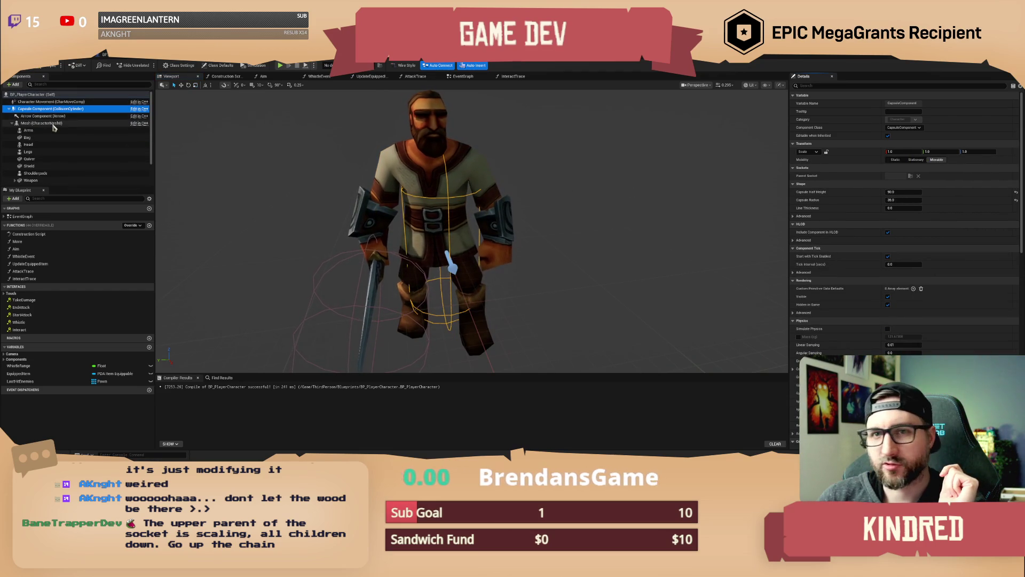
scroll(48, 143, "down", 2)
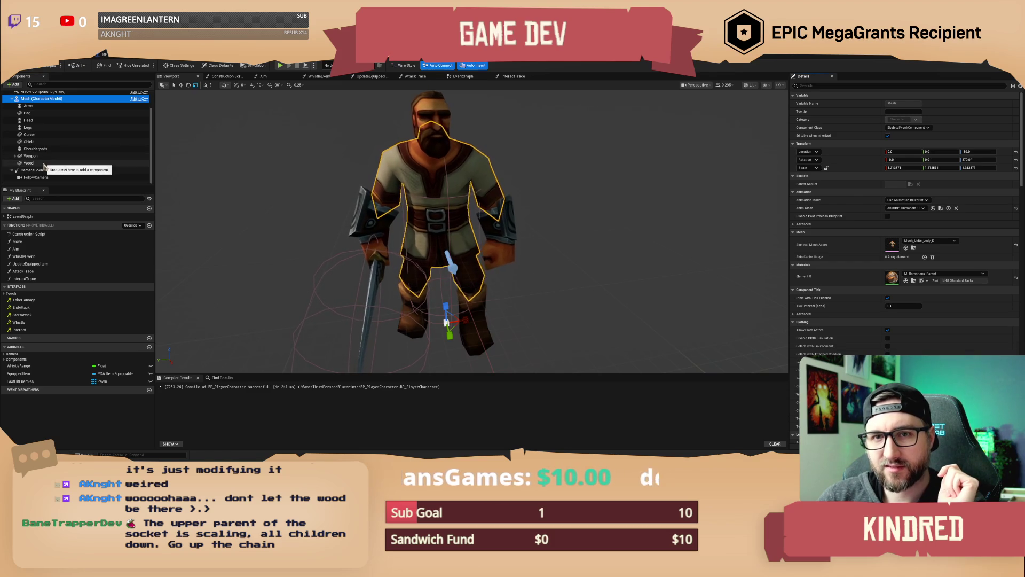
left_click(47, 163)
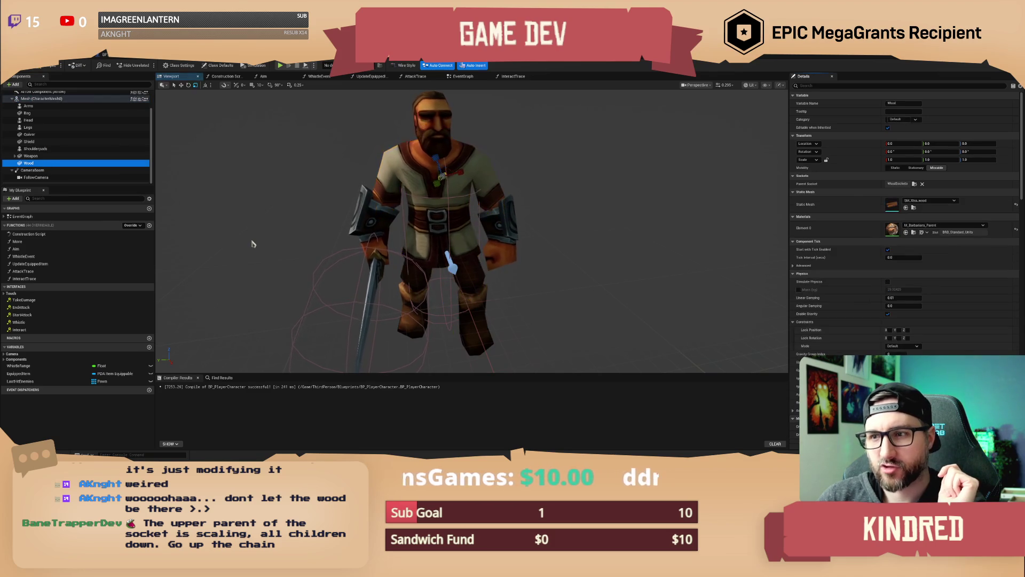
left_click(44, 156)
double_click(43, 157)
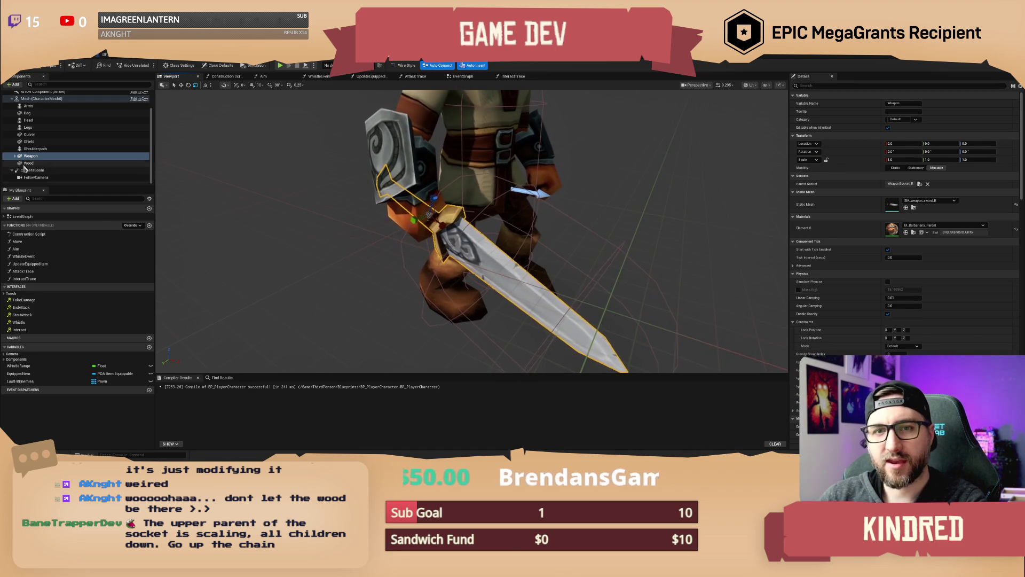
Recheck the Mesh and Wood settings and open the character's skeletal mesh asset
scroll(31, 155, "up", 1)
left_click(32, 108)
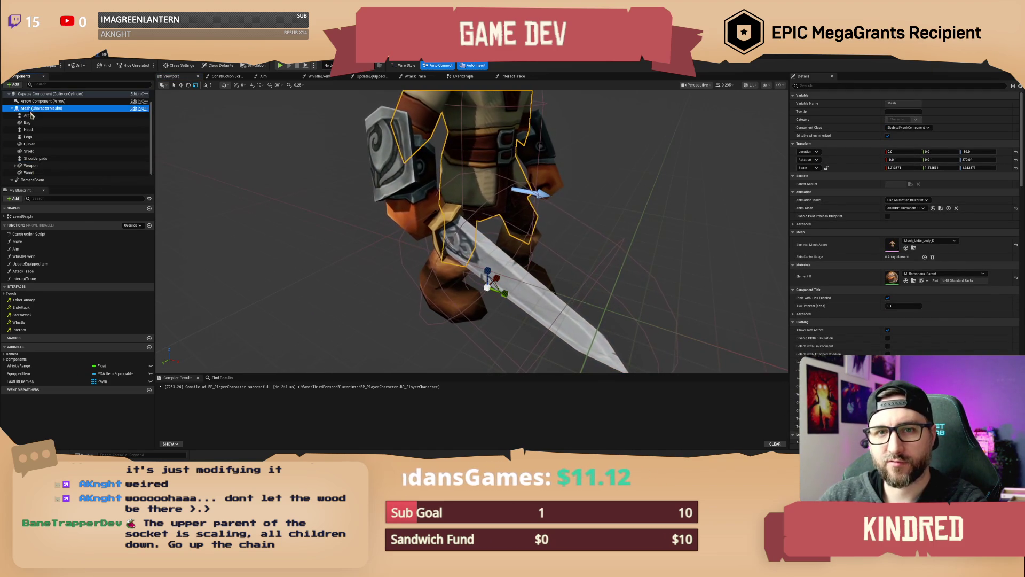
left_click(37, 173)
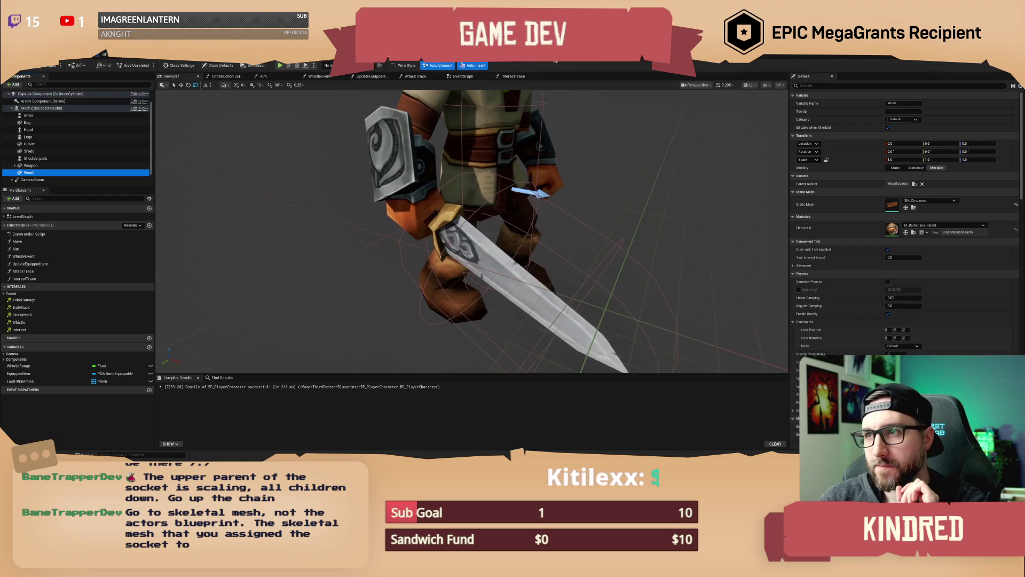
left_click(510, 56)
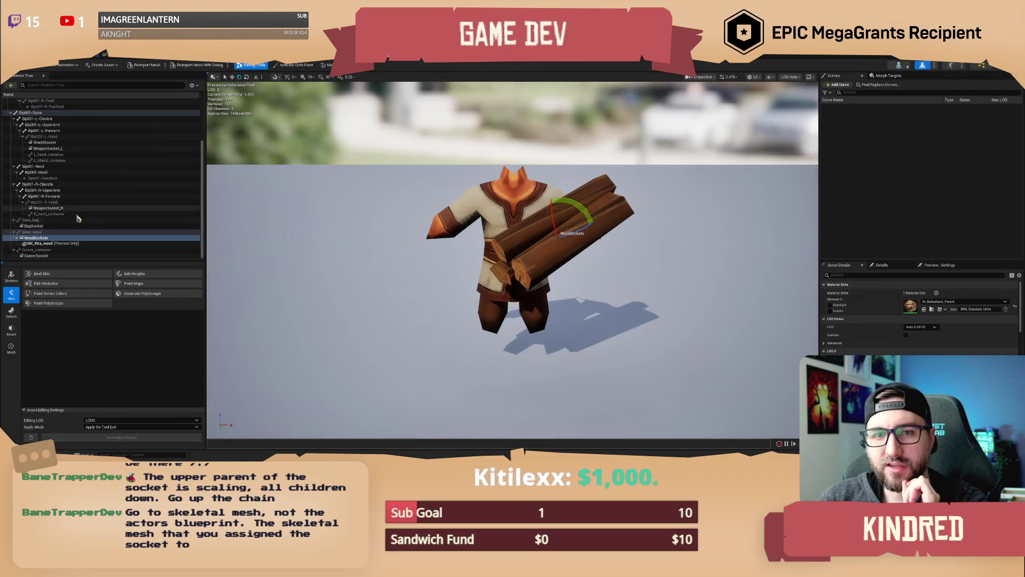
Inspect the bone_wood transform values and the Bip001-Spine branch in the Skeleton Tree
left_click(33, 233)
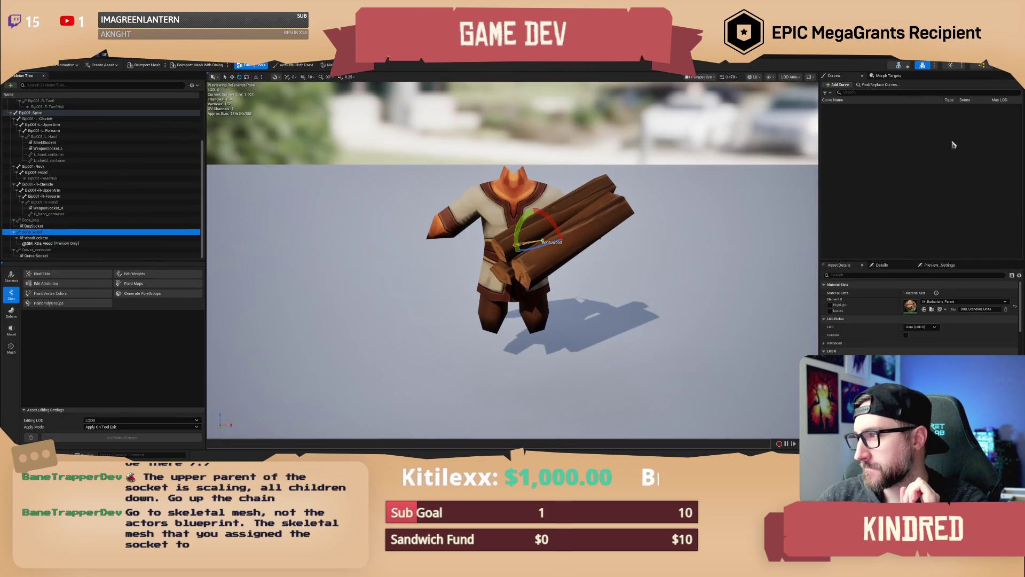
left_click(881, 265)
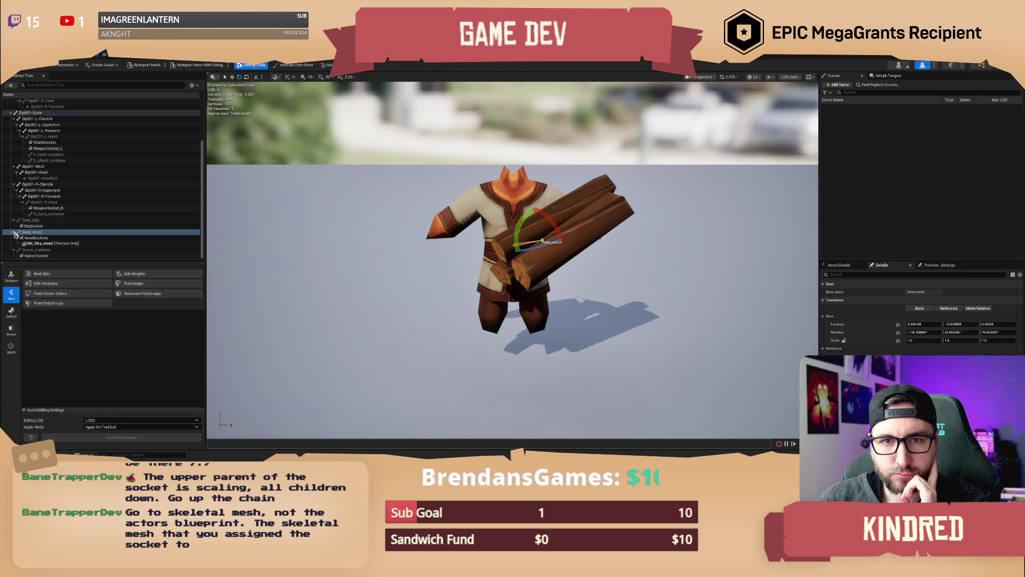
scroll(26, 196, "up", 3)
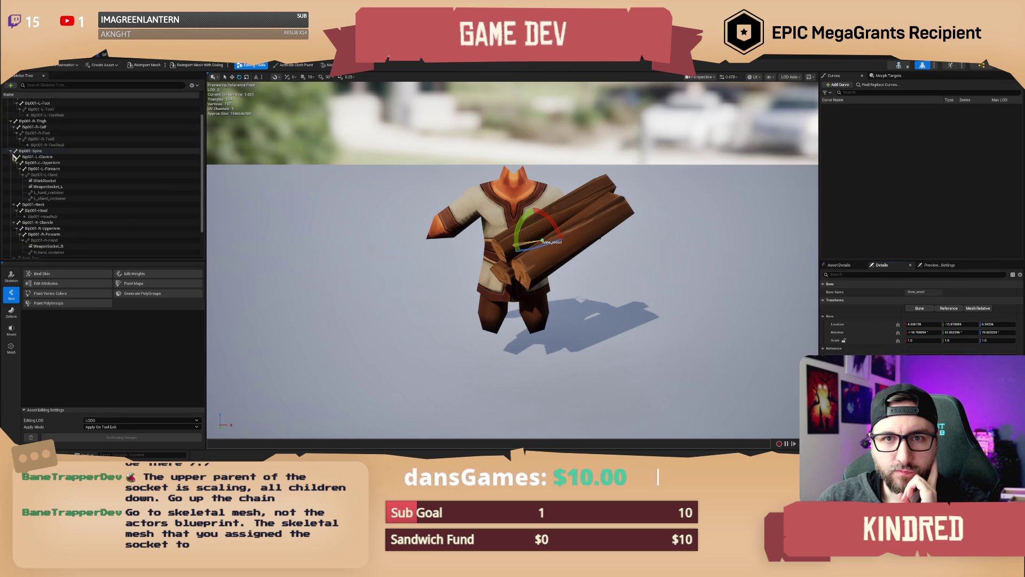
left_click(10, 151)
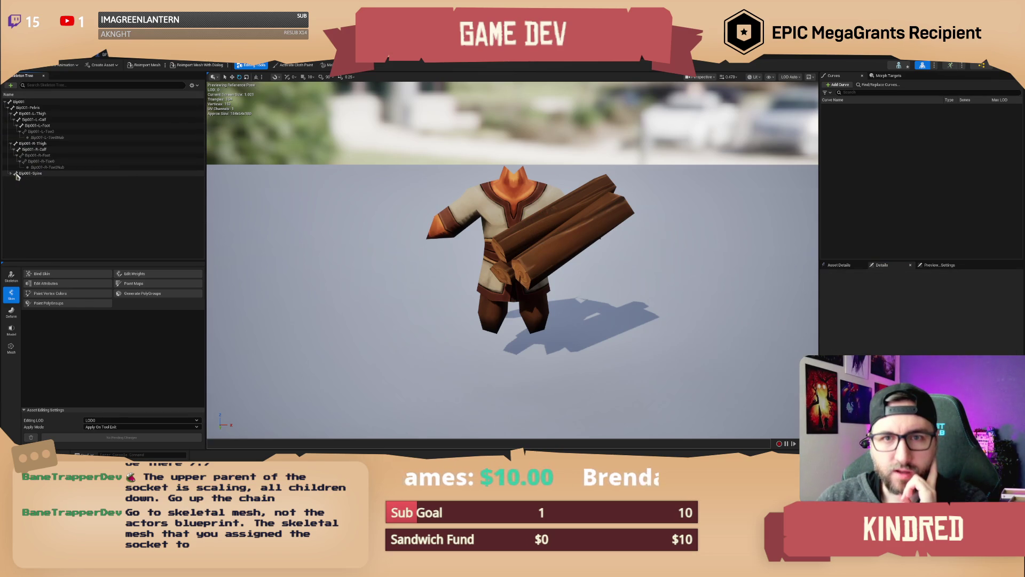
left_click(9, 175)
left_click(11, 174)
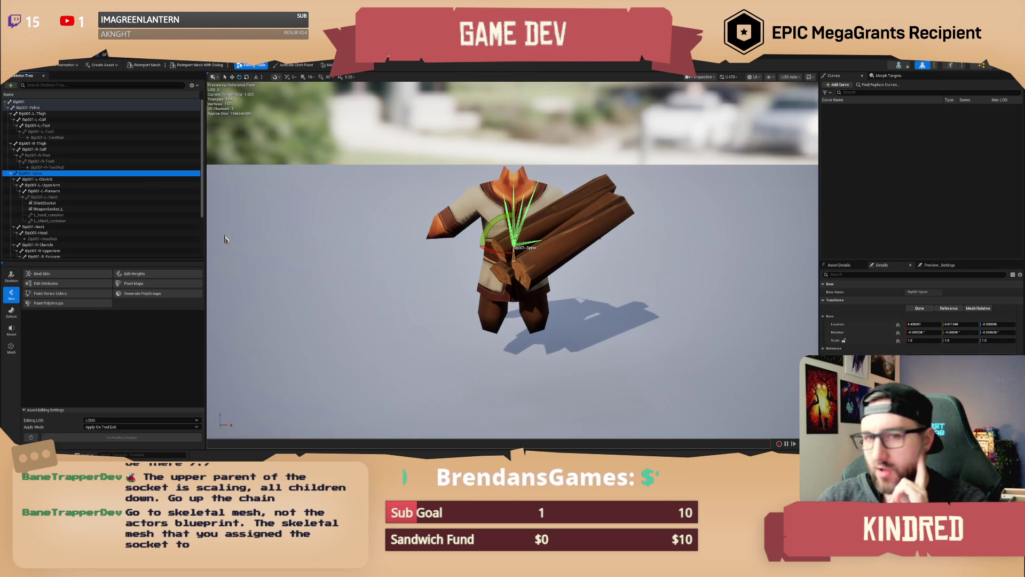
scroll(46, 201, "down", 1)
scroll(59, 206, "down", 2)
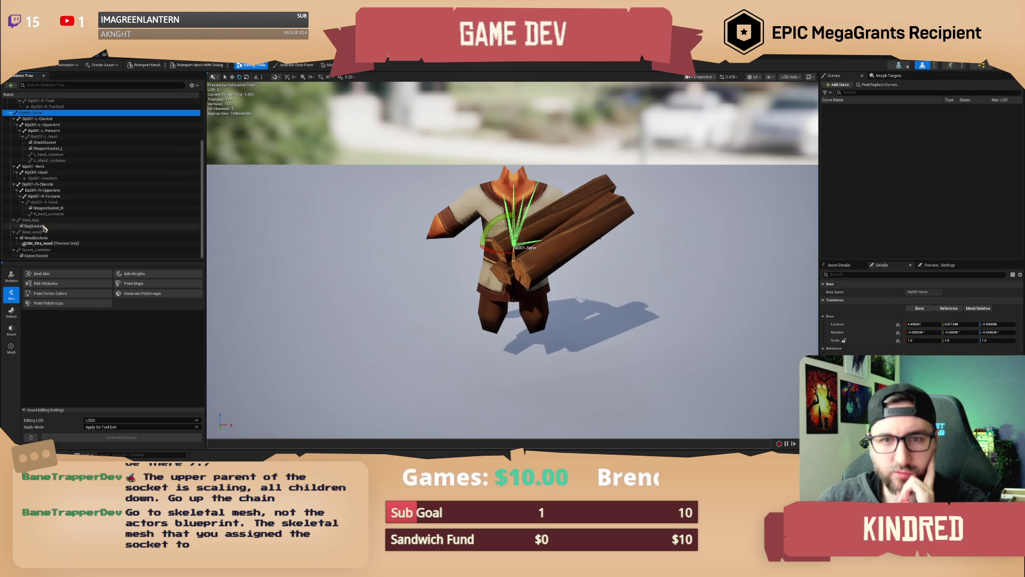
Check the BagSocket and WoodSocketx parameters, then switch to the barbarian skeleton preview
left_click(132, 226)
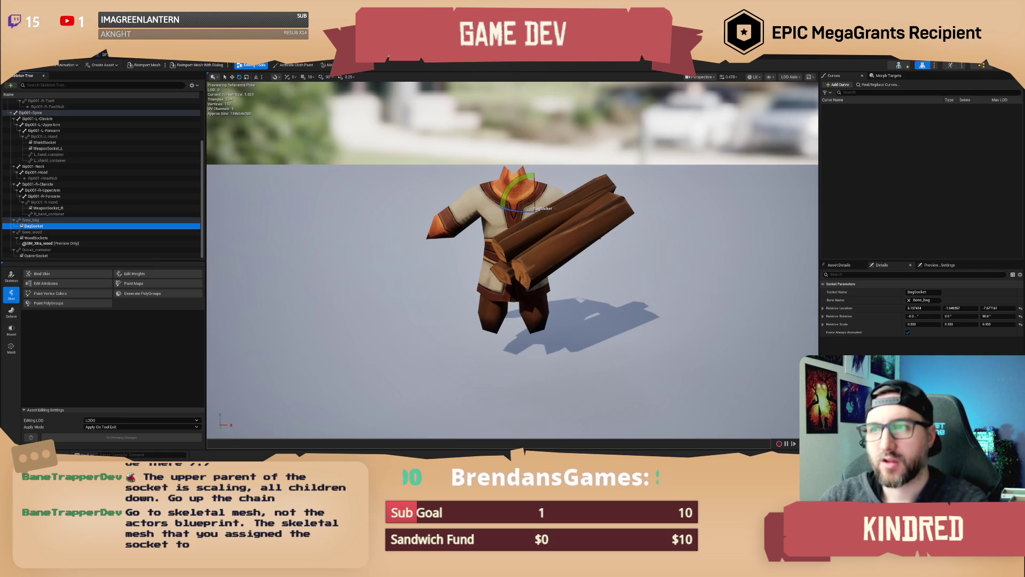
left_click(37, 238)
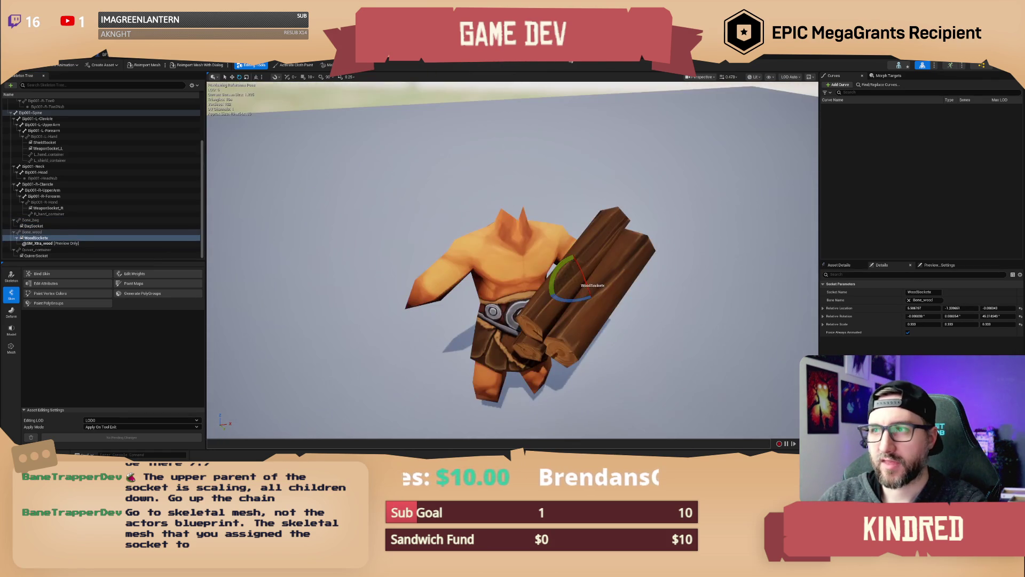
left_click(571, 61)
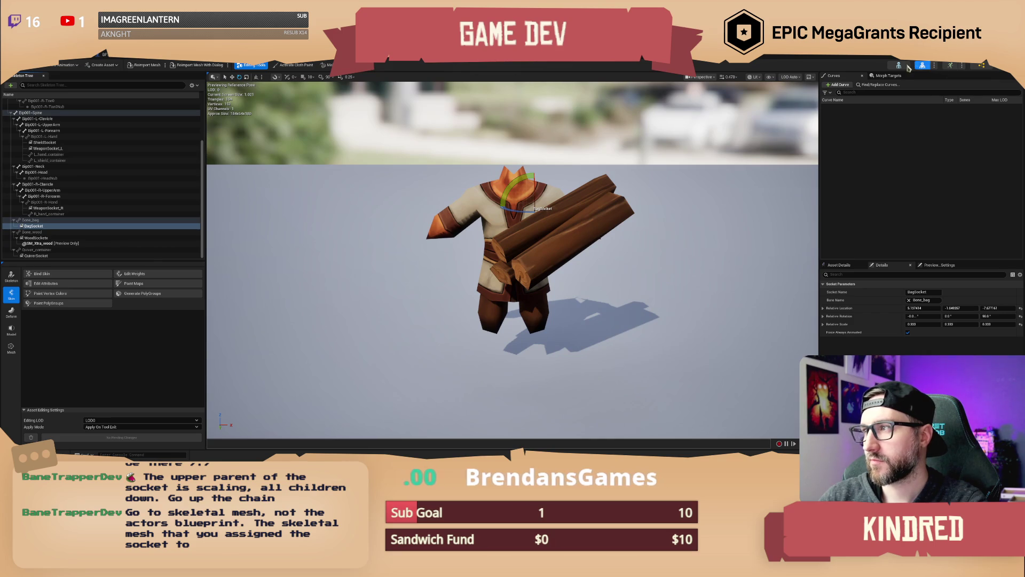
left_click(899, 66)
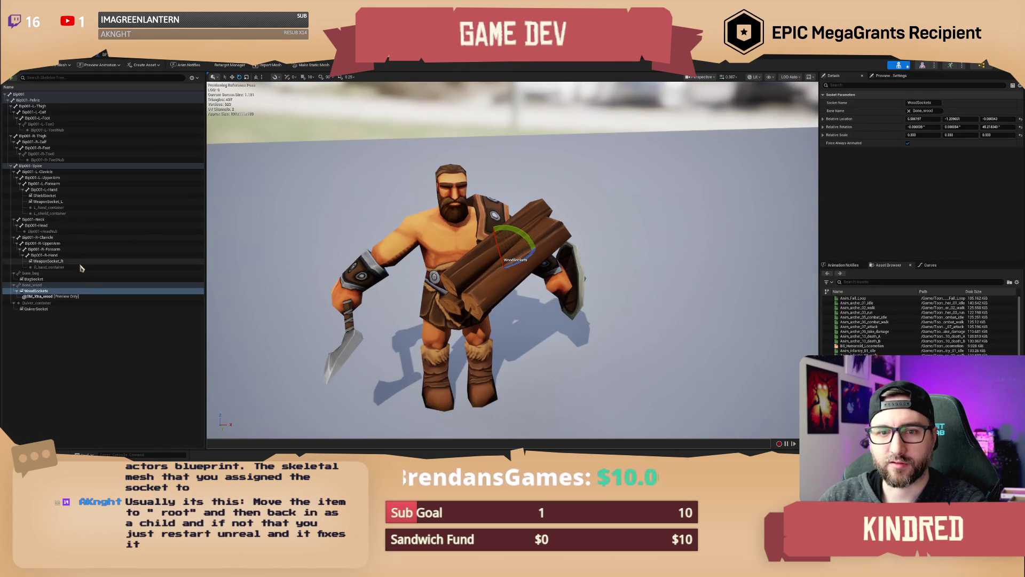
Add SM_Xtra_bag as a preview asset on BagSocket
left_click(36, 279)
right_click(36, 281)
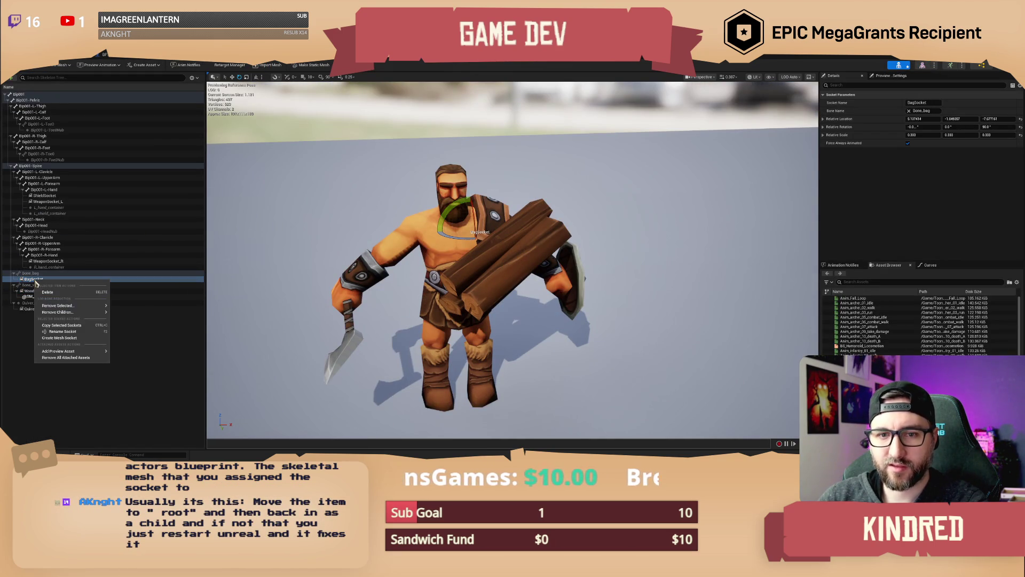
mouse_move(93, 356)
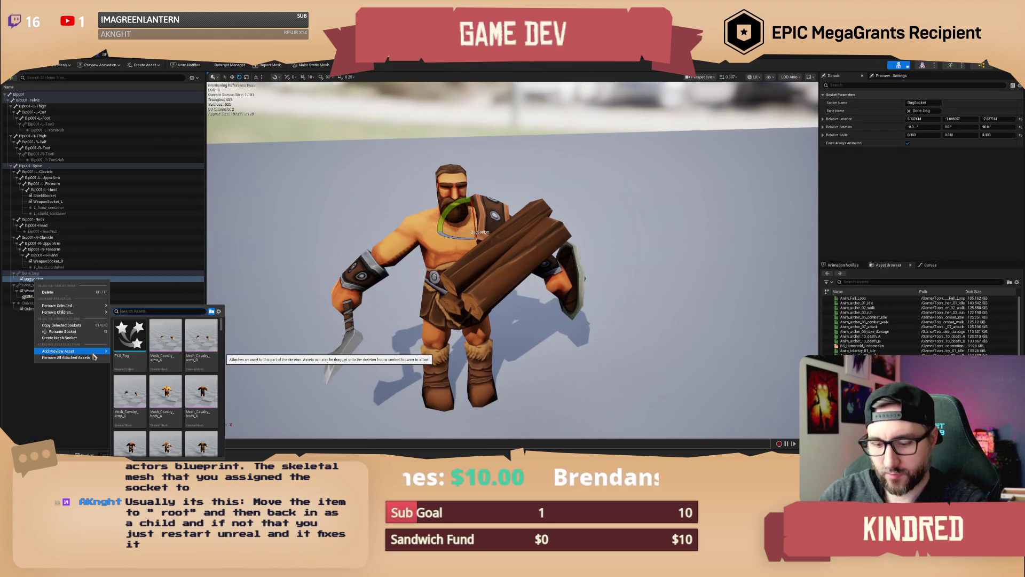
type("g")
scroll(180, 423, "down", 2)
left_click(130, 422)
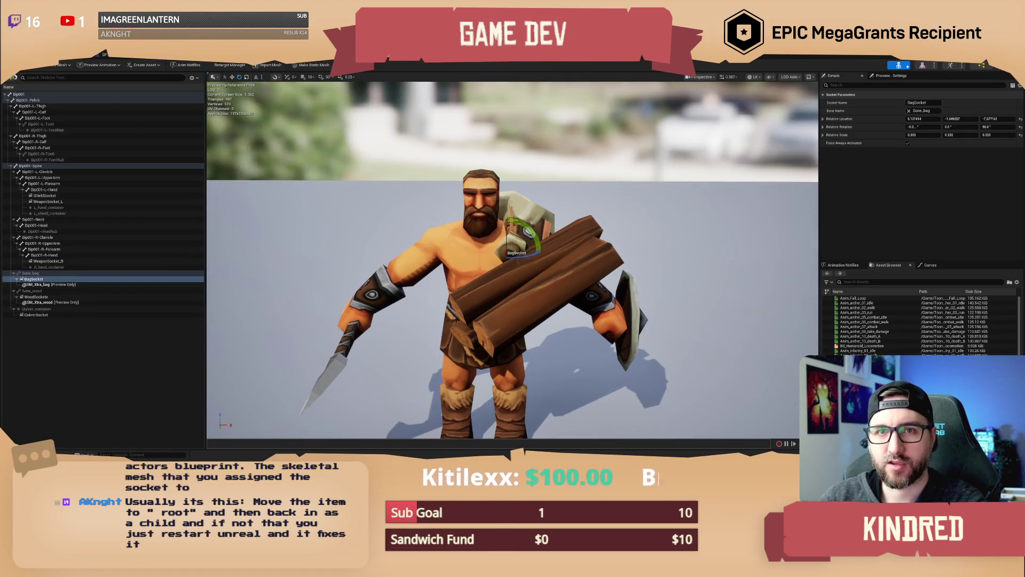
Try enlarging BagSocket's scale, undo it, and return to BP_PlayerCharacter
left_click(28, 73)
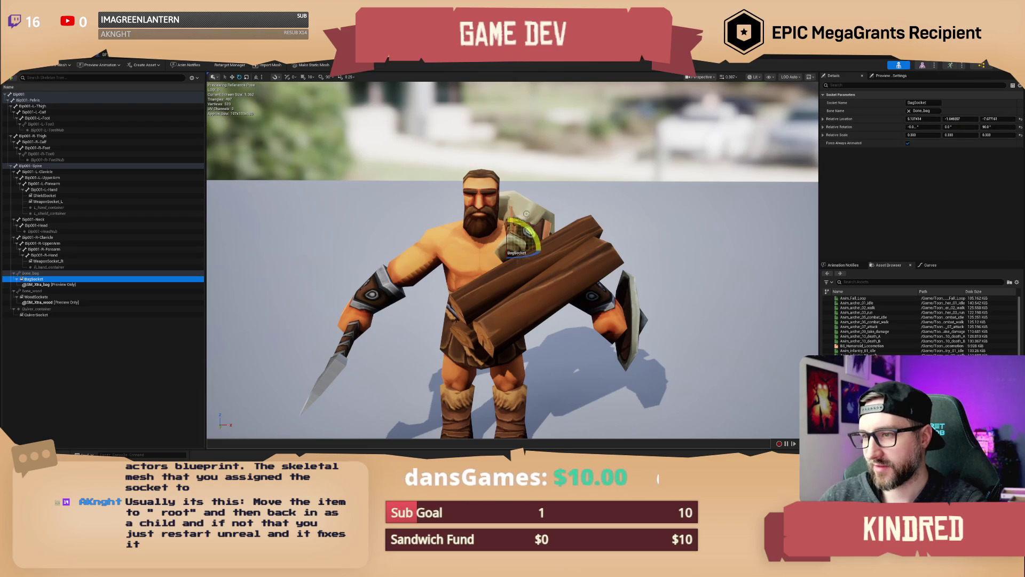
left_click_drag(514, 250, 517, 246)
key("ctrl+z")
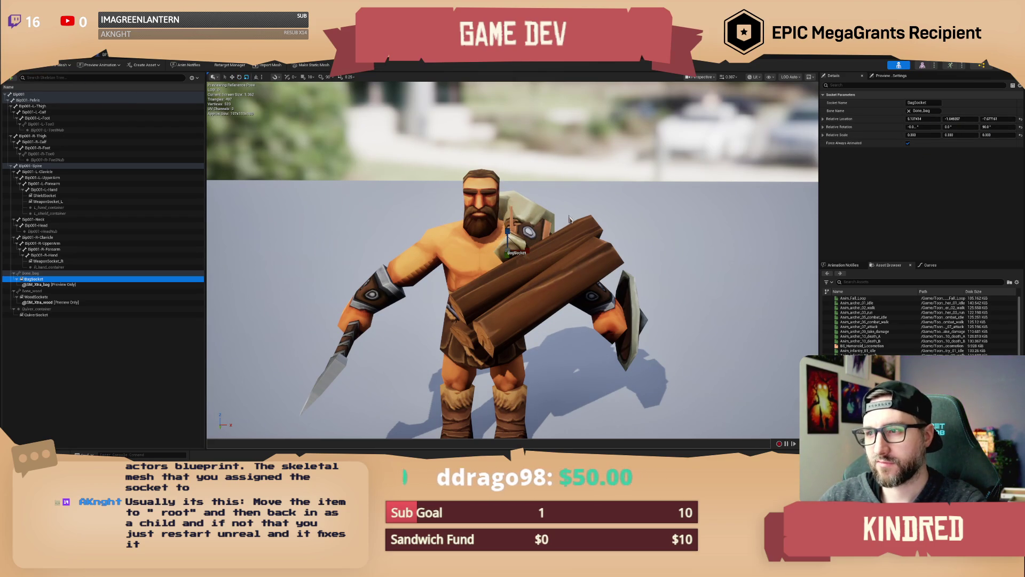
scroll(573, 252, "up", 5)
left_click(573, 252)
left_click_drag(573, 253, 476, 242)
left_click(104, 54)
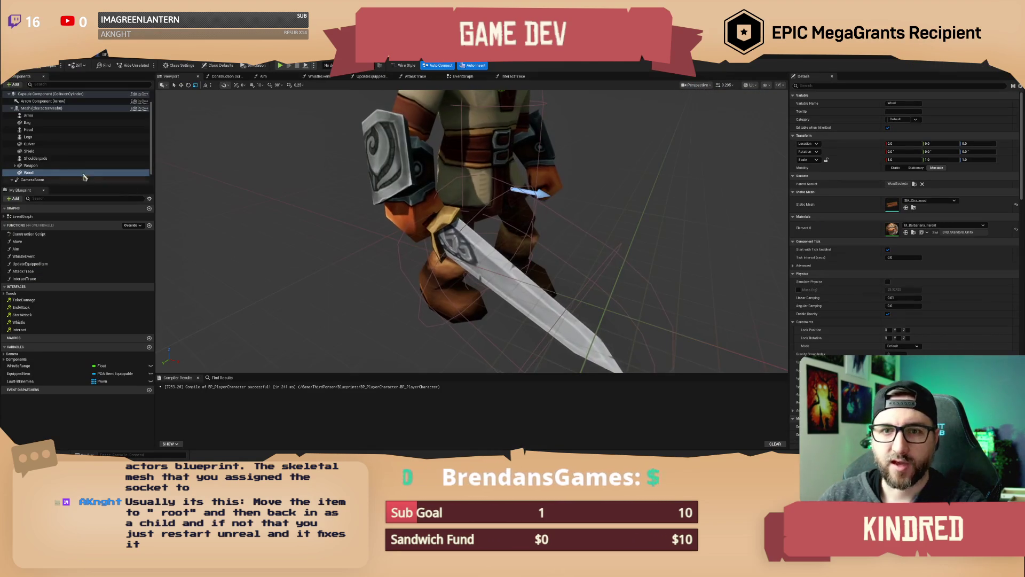
Select and frame the Bag component, browsing its Static Mesh list without choosing
left_click(48, 122)
key("f")
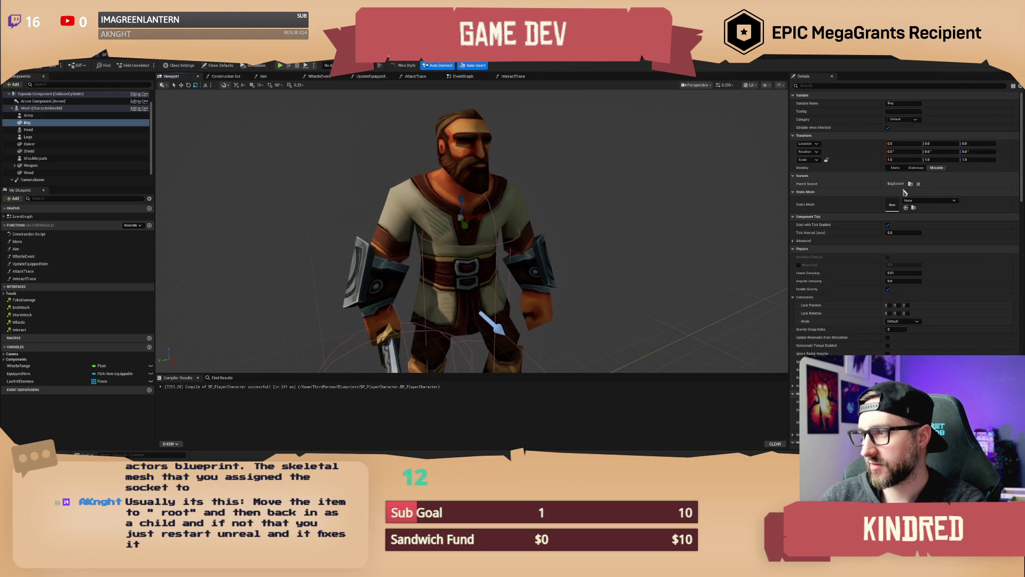
left_click(921, 201)
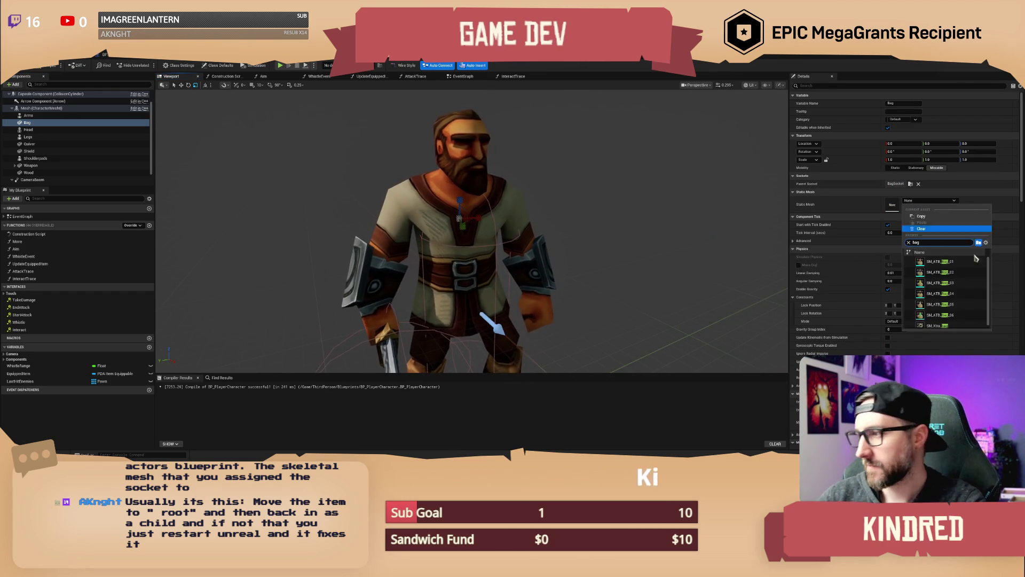
left_click(566, 230)
left_click_drag(571, 240, 821, 218)
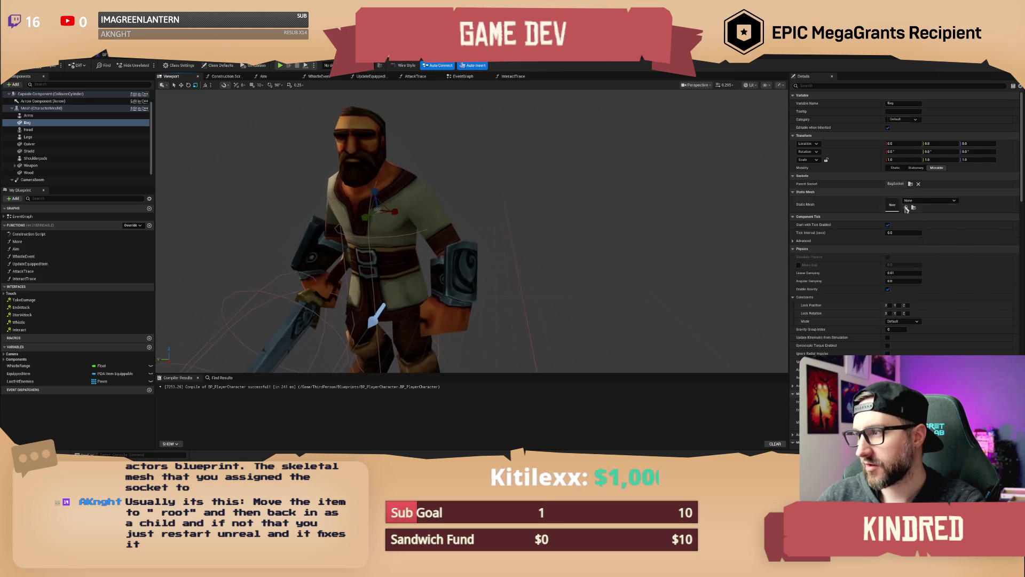
left_click(944, 202)
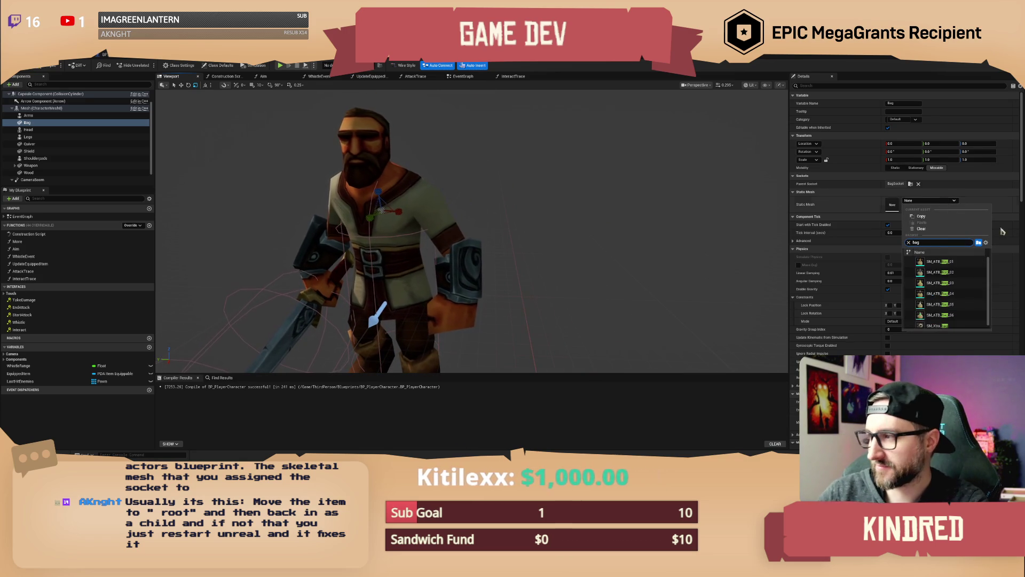
key("Escape")
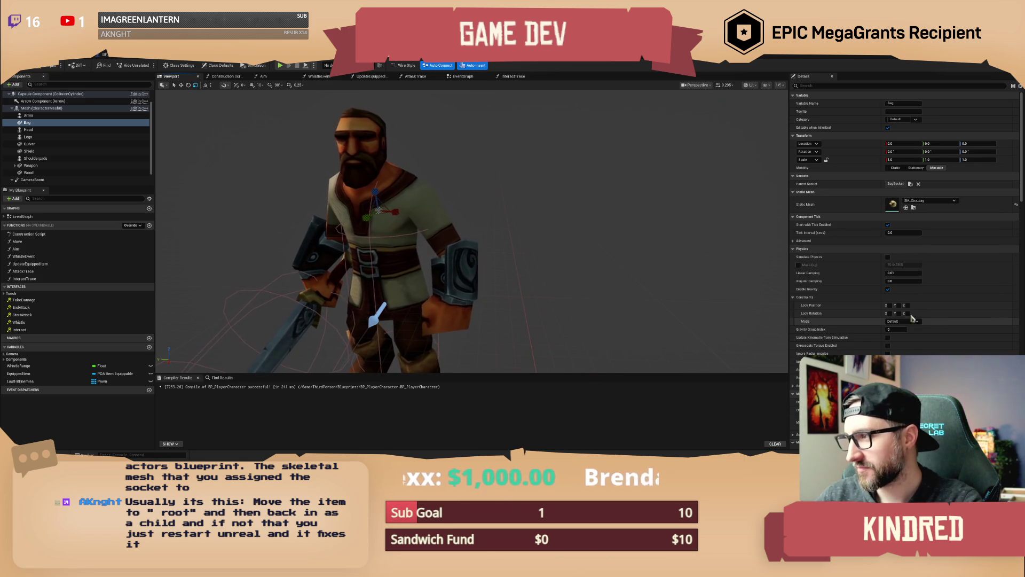
Assign SM_Xtra_bag to the Bag's Static Mesh and focus the viewport on it
left_click_drag(556, 201, 598, 203)
scroll(473, 230, "up", 10)
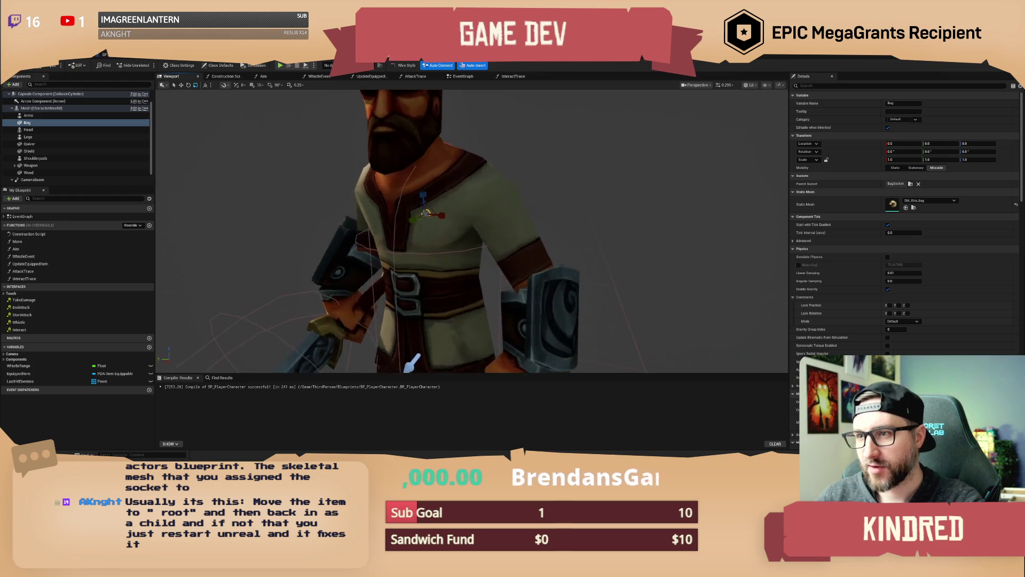
left_click_drag(472, 240, 403, 250)
key("f")
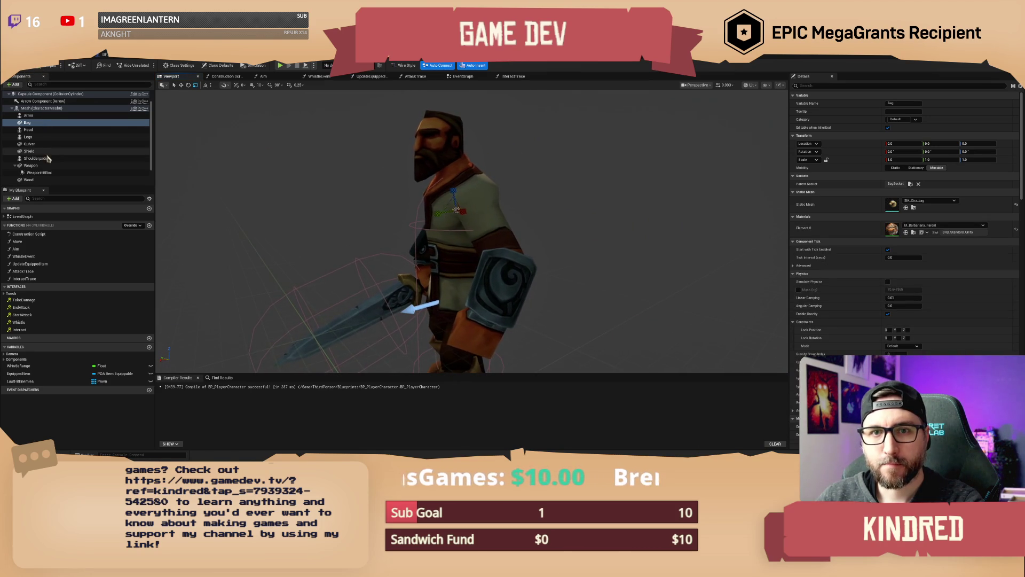
Parent the Wood component under Mesh and attach it to the WoodSocket parent socket
left_click(31, 170)
scroll(40, 160, "up", 3)
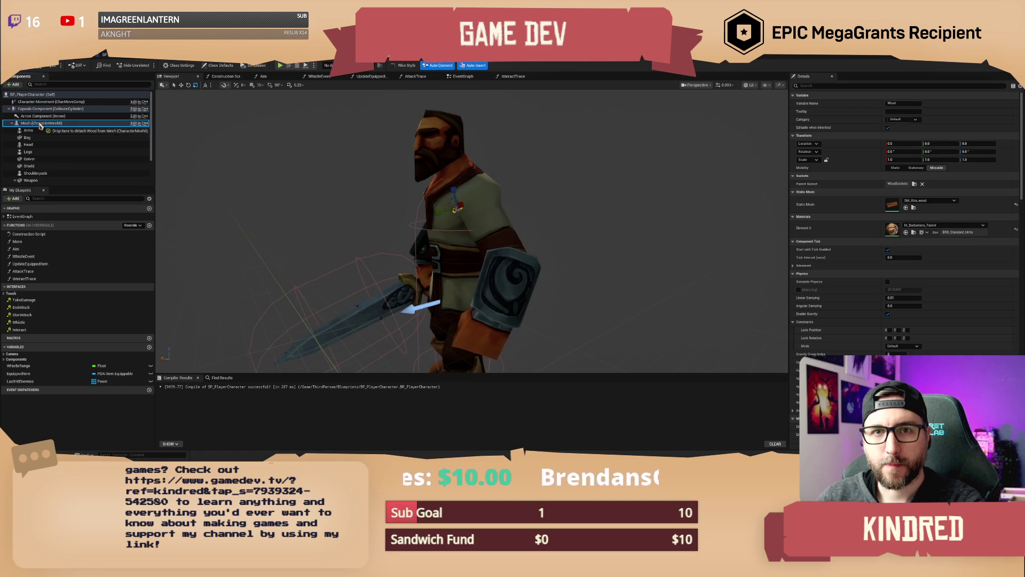
scroll(47, 155, "down", 3)
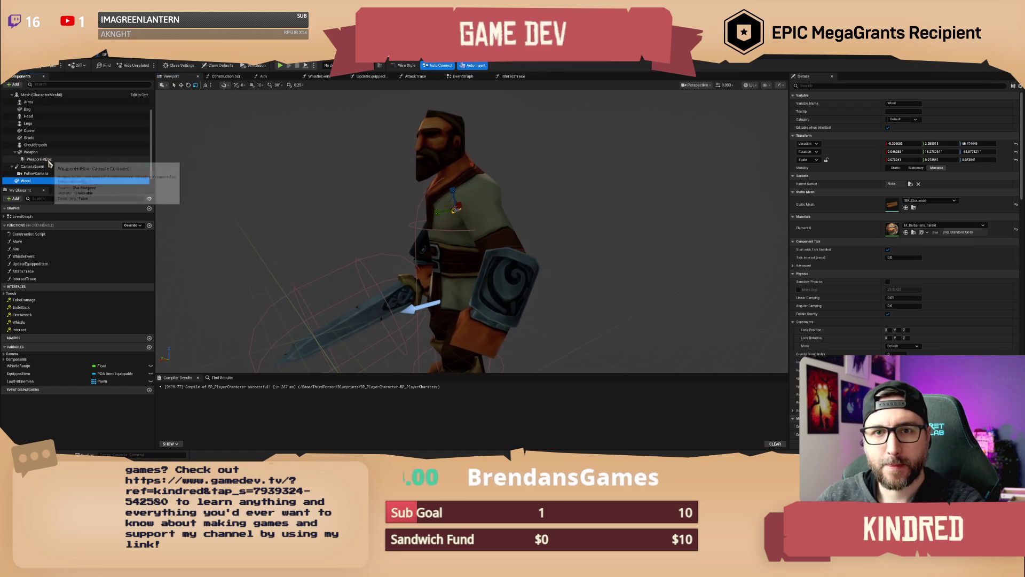
left_click_drag(36, 184, 30, 153)
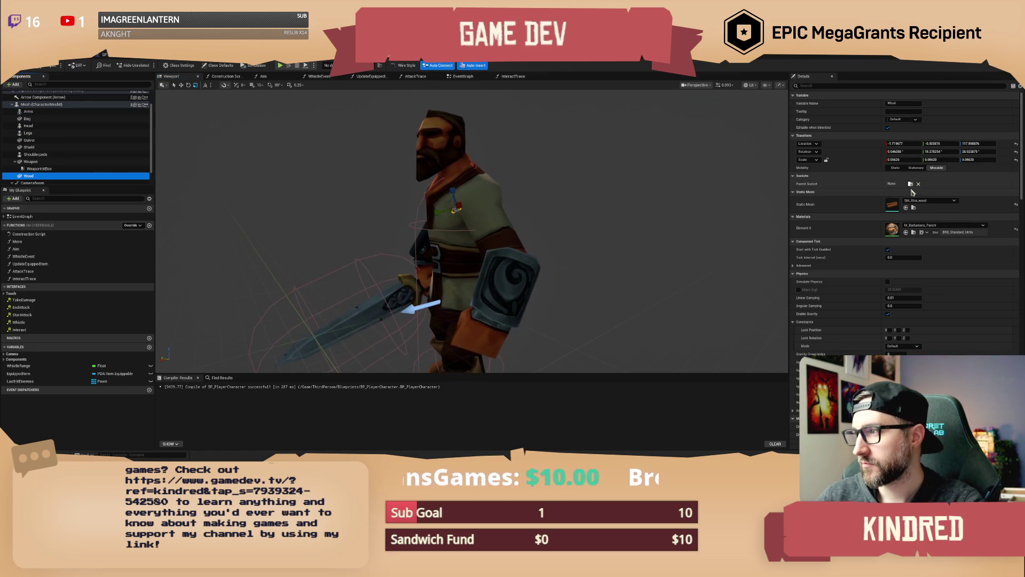
left_click(910, 184)
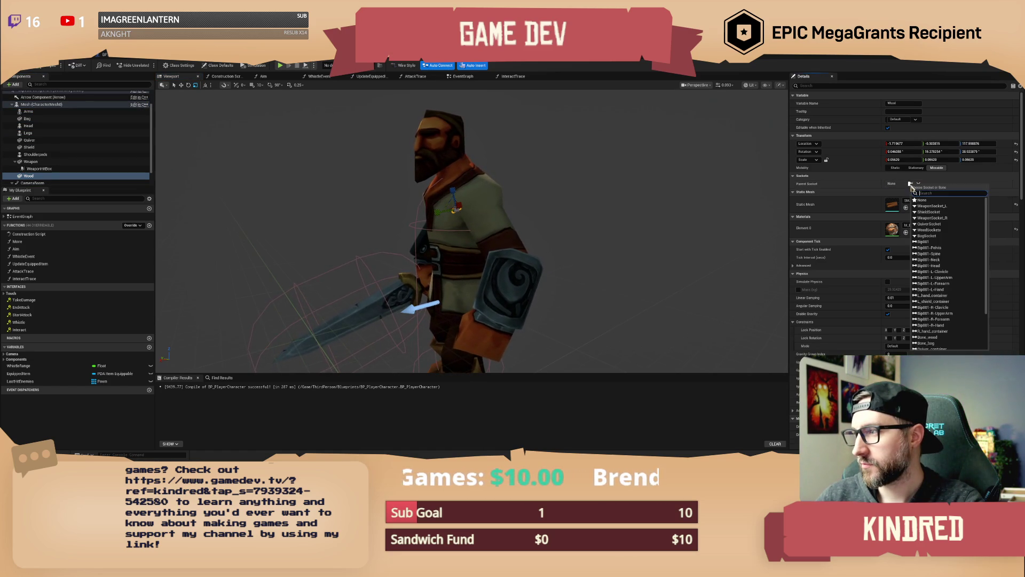
left_click(930, 230)
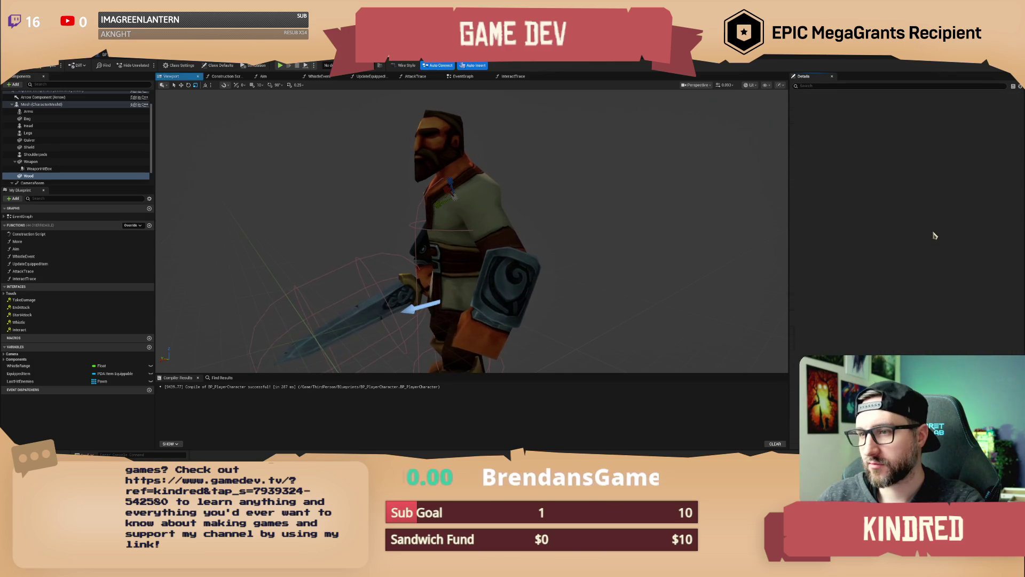
key("f")
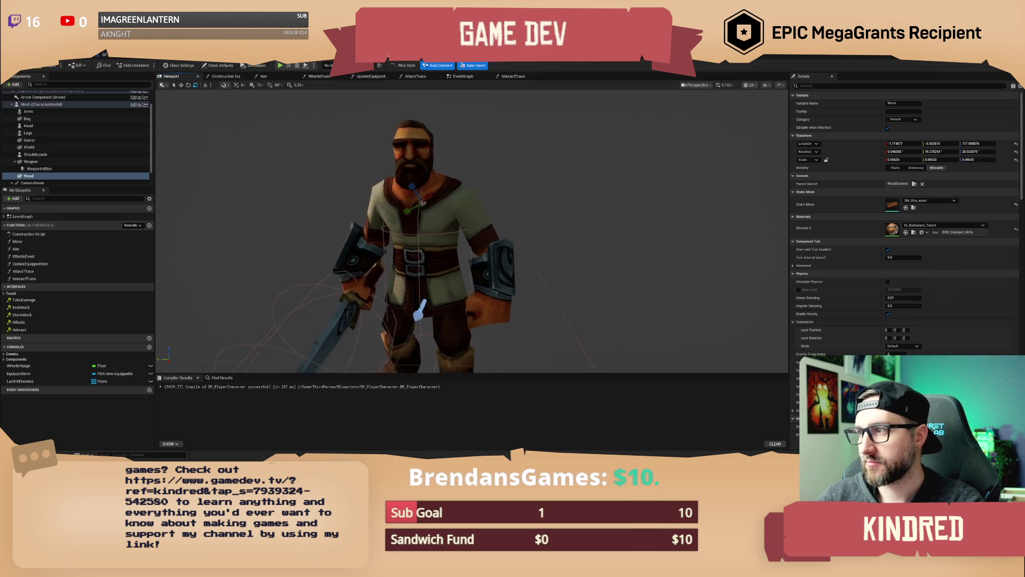
Reset Wood's location, rotation and scale to defaults, then switch to the skeletal mesh editor
left_click(1016, 160)
left_click(1016, 152)
left_click(1017, 144)
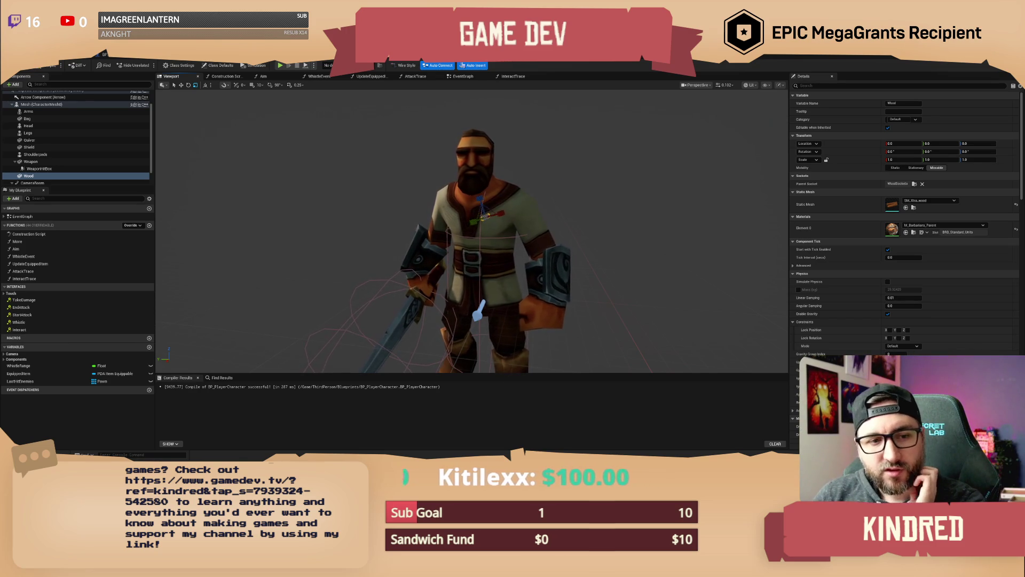
left_click(518, 65)
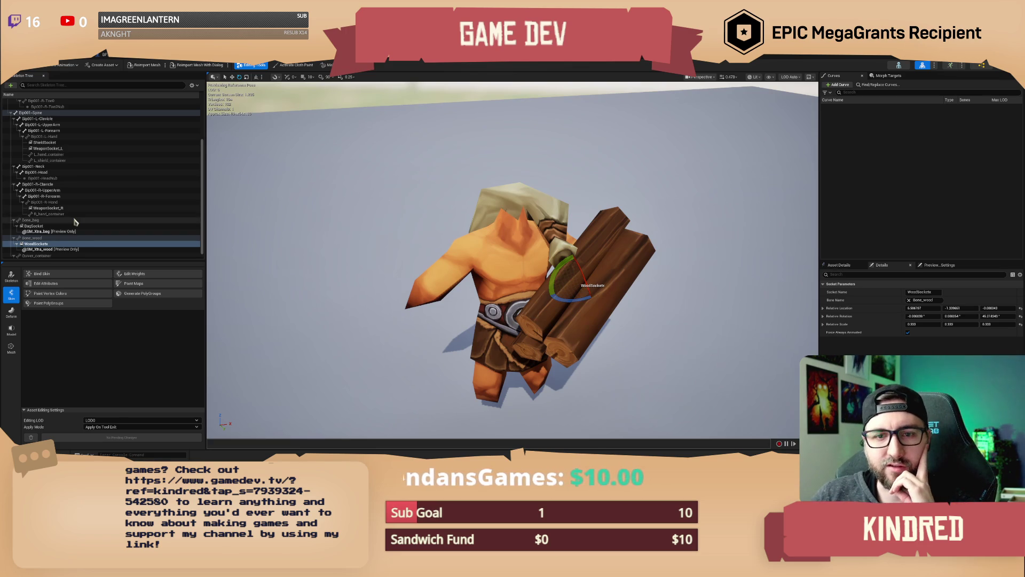
Go from the blueprint back to the skeleton and select the Bip001-Spine bone
scroll(74, 222, "up", 1)
scroll(74, 222, "up", 3)
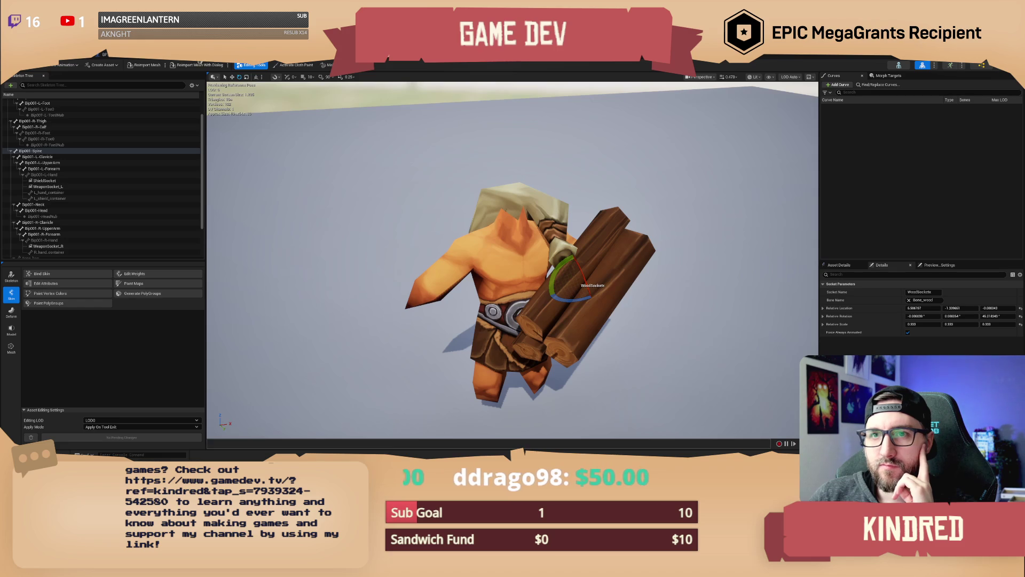
left_click(104, 54)
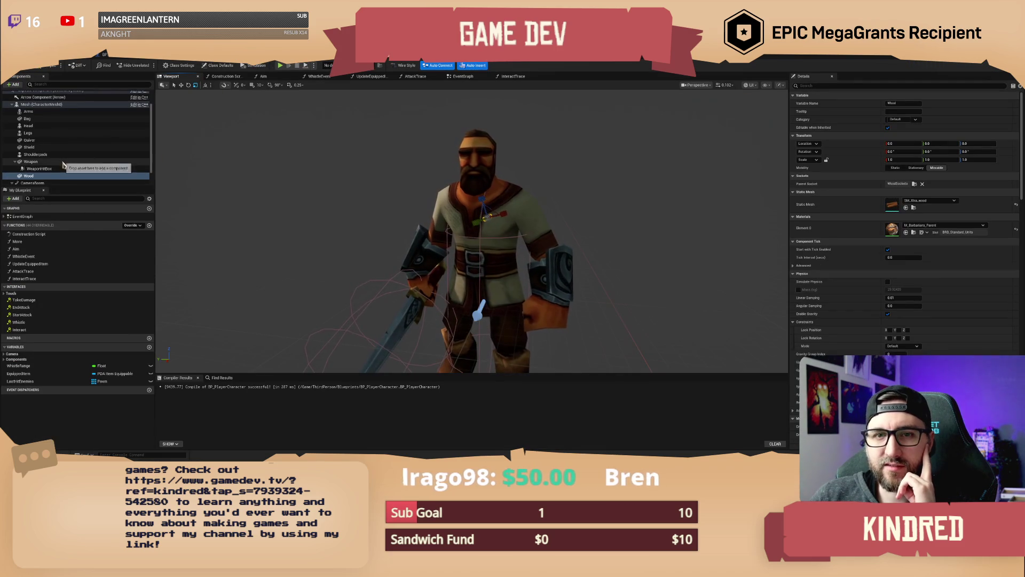
left_click(568, 63)
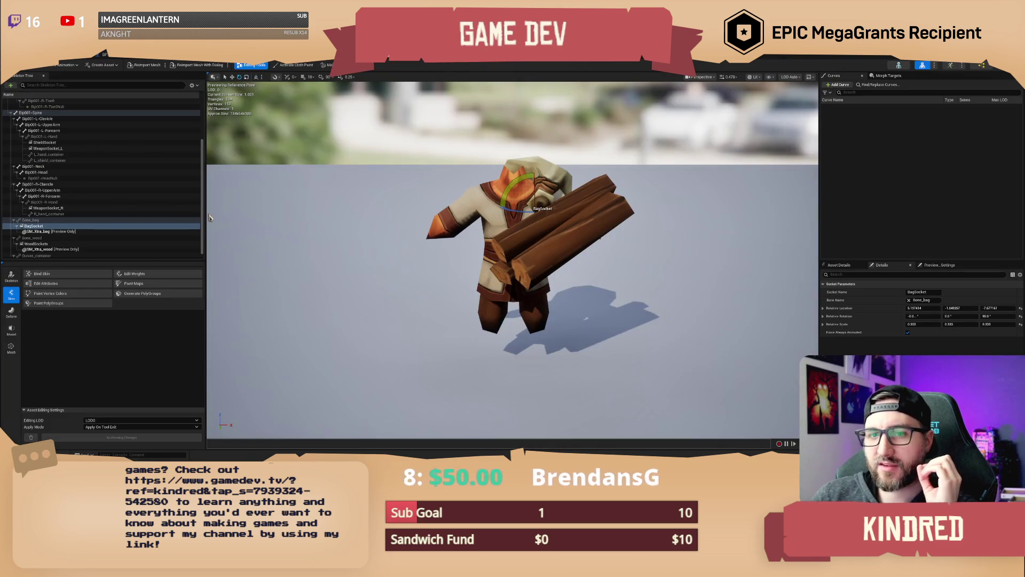
scroll(34, 176, "up", 5)
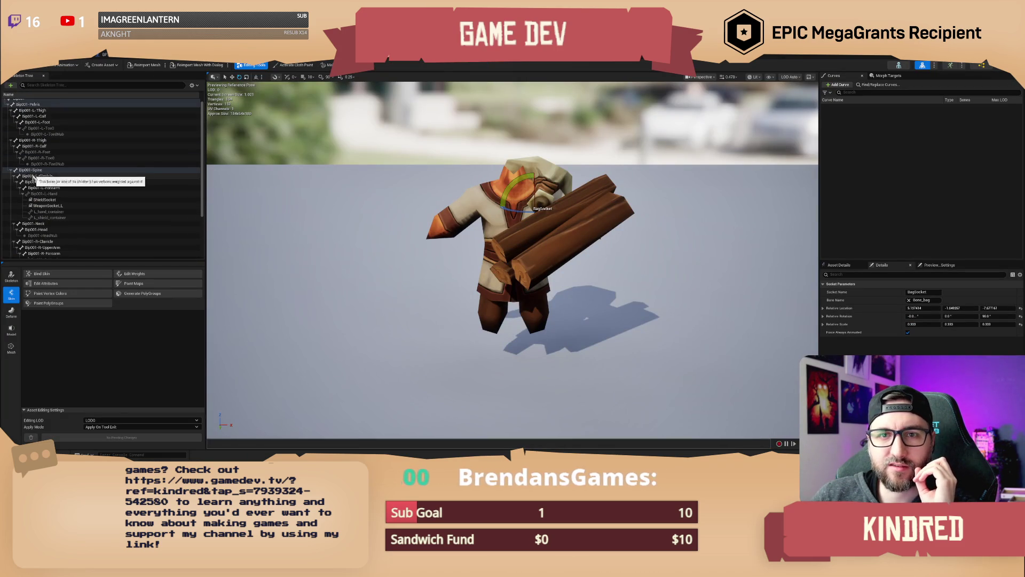
left_click(31, 171)
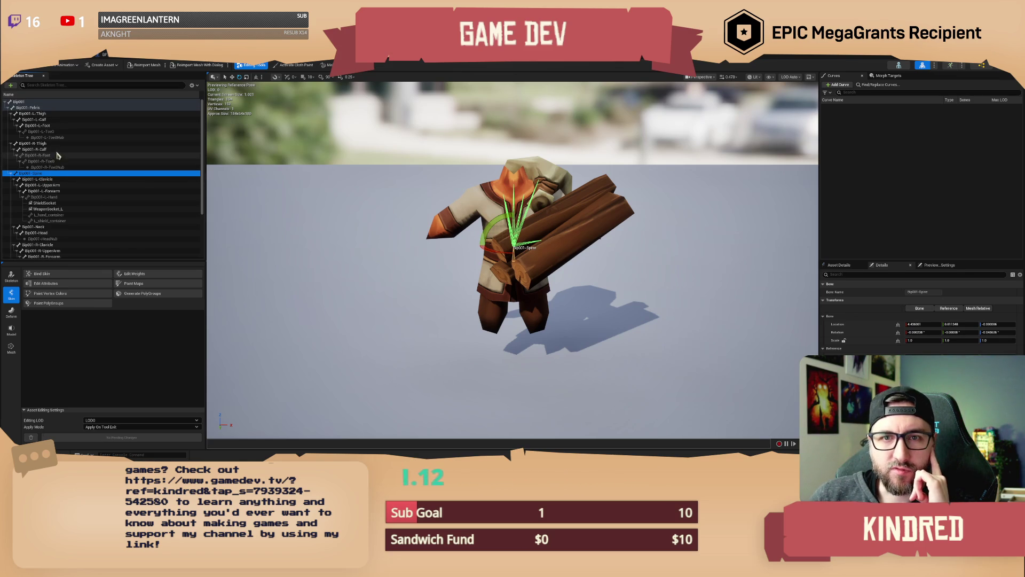
Inspect the Bip001-L-Forearm and Bip001-L-Hand bones and re-expand the Bip001-Spine branch
scroll(74, 175, "down", 3)
scroll(74, 174, "down", 3)
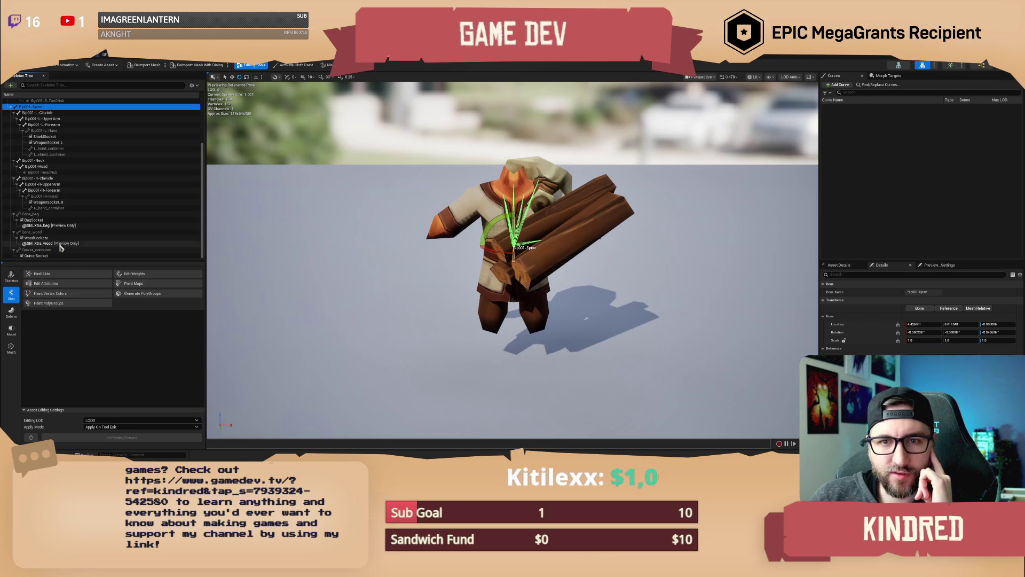
scroll(71, 221, "up", 3)
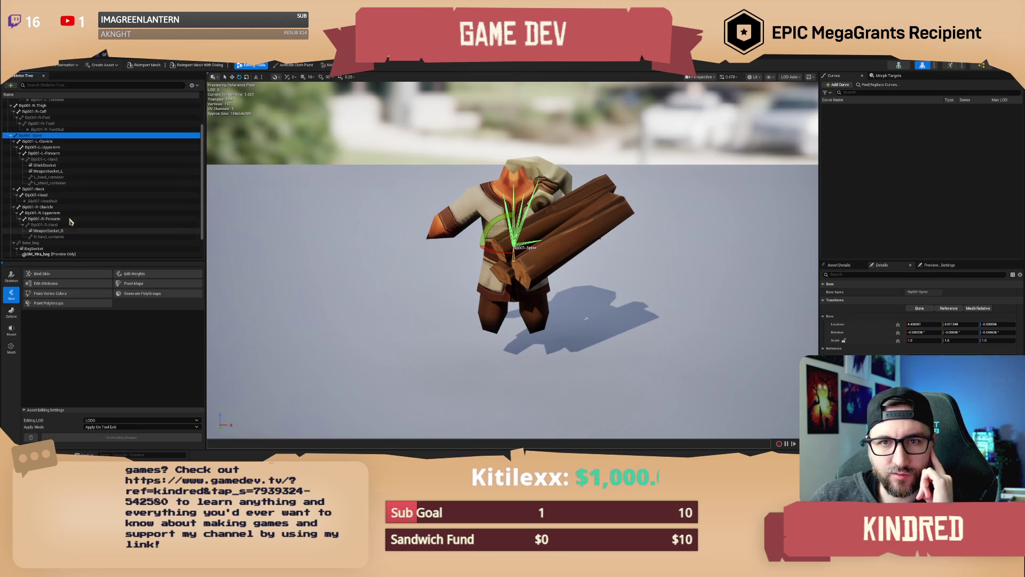
left_click(60, 154)
left_click(54, 160)
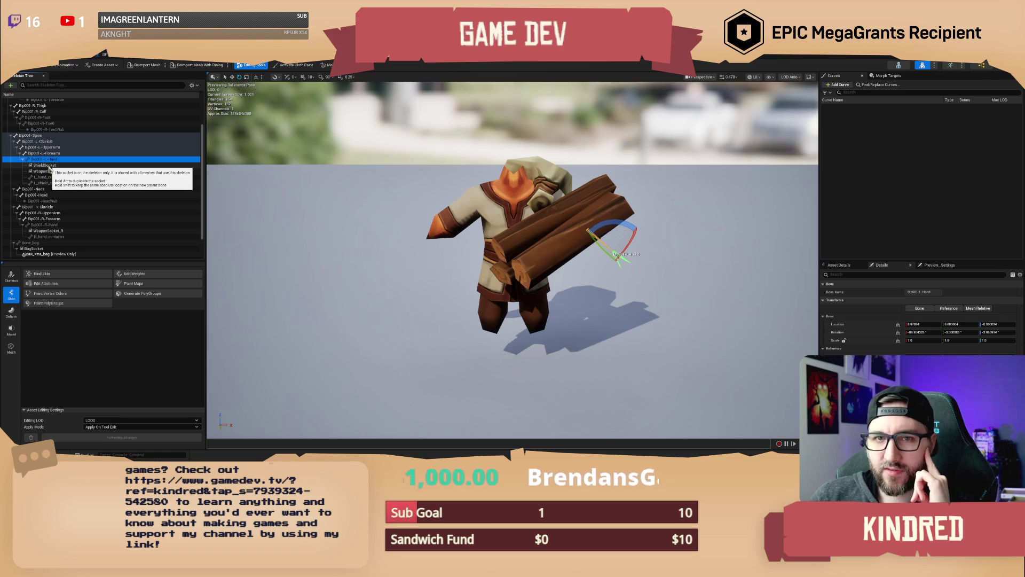
left_click(11, 136)
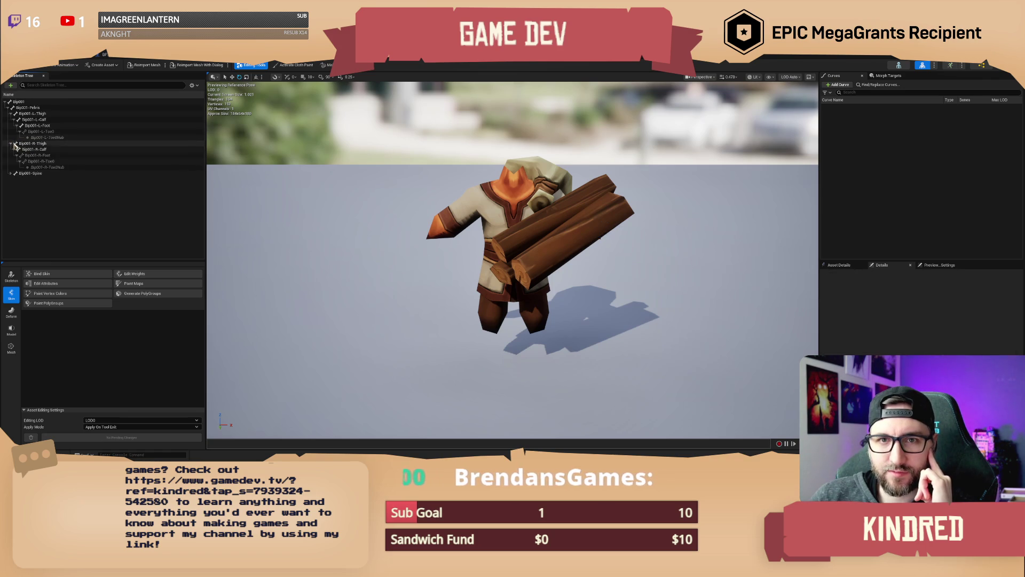
left_click(11, 174)
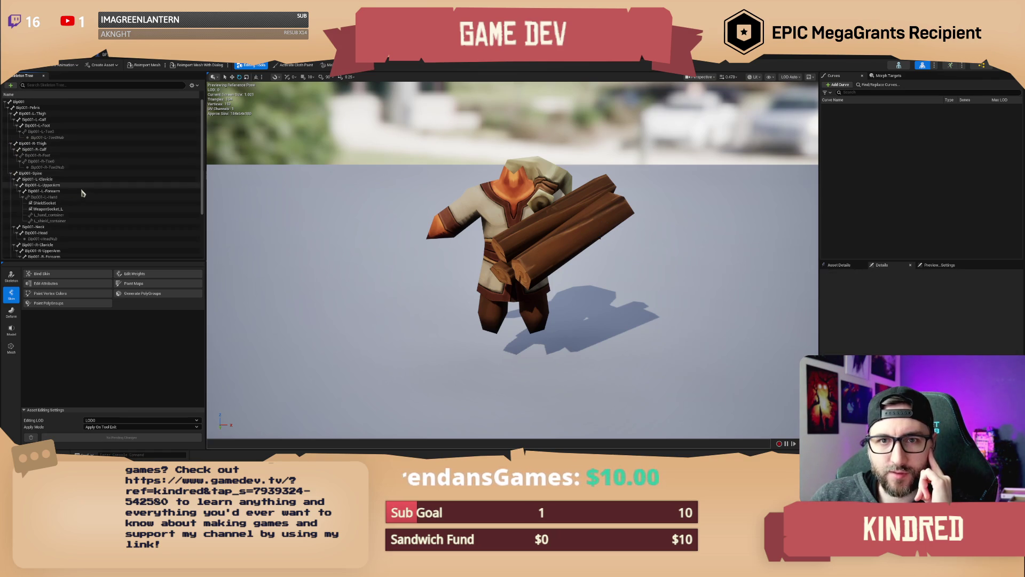
Browse the Skeleton Tree, reselect Bip001-Spine, and return to the main level editor
scroll(75, 191, "down", 1)
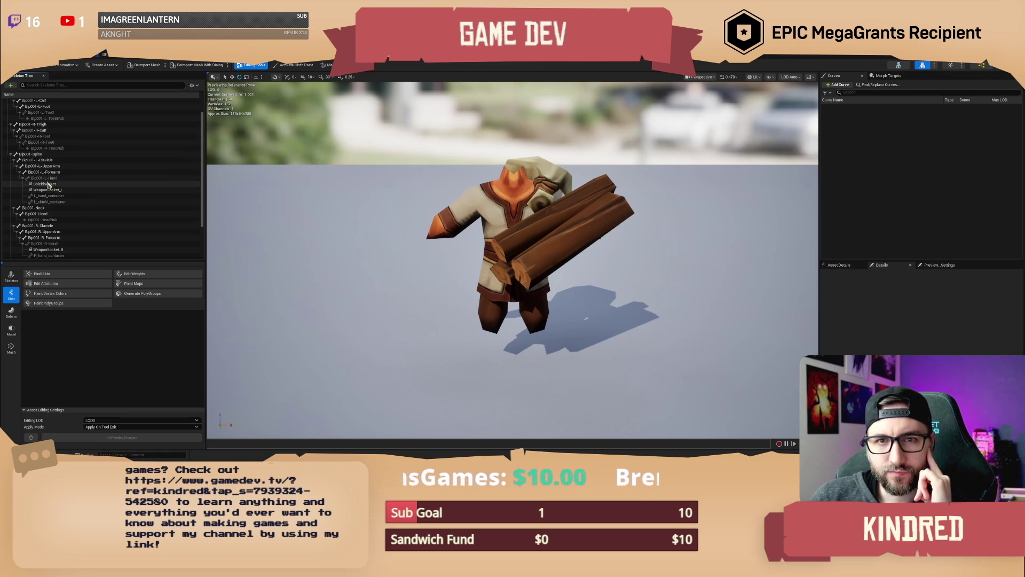
scroll(56, 206, "down", 2)
scroll(64, 212, "down", 1)
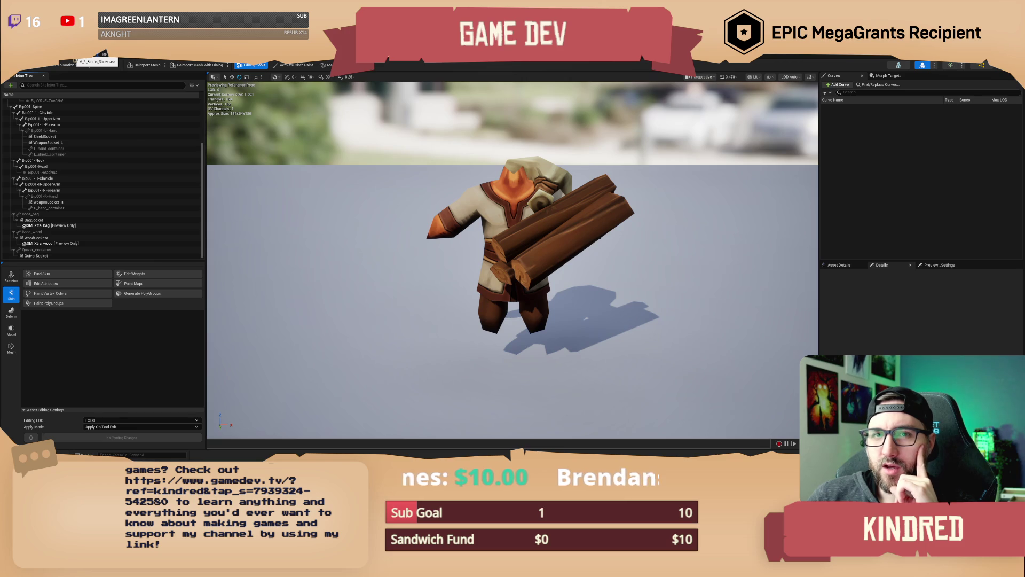
scroll(76, 153, "up", 5)
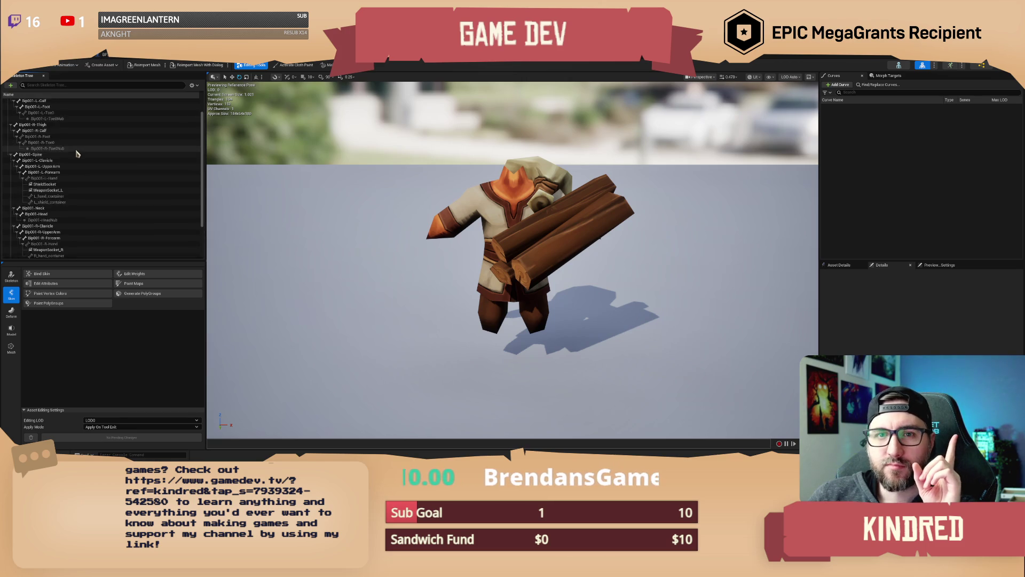
scroll(58, 155, "down", 4)
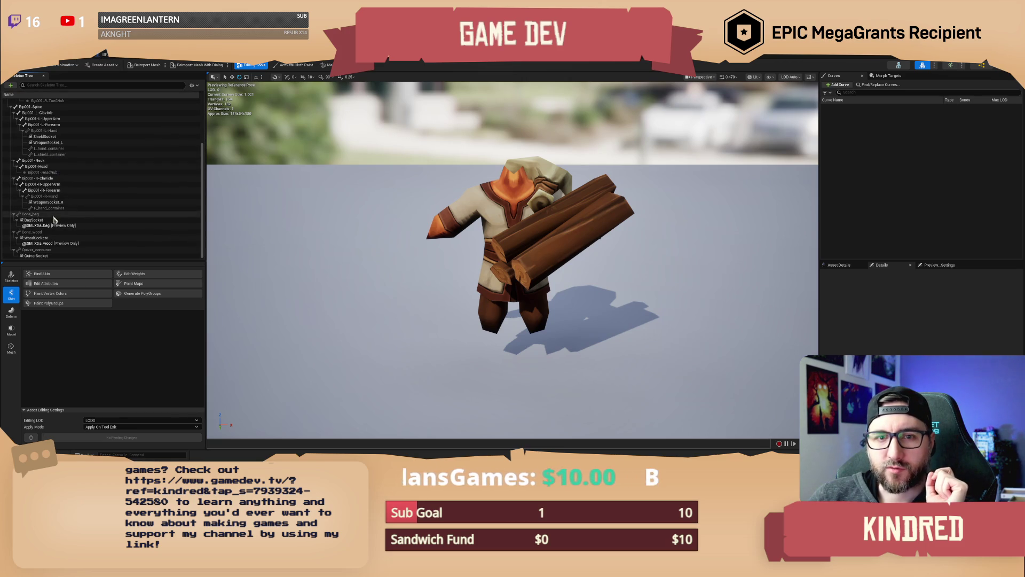
scroll(13, 161, "up", 3)
left_click(35, 157)
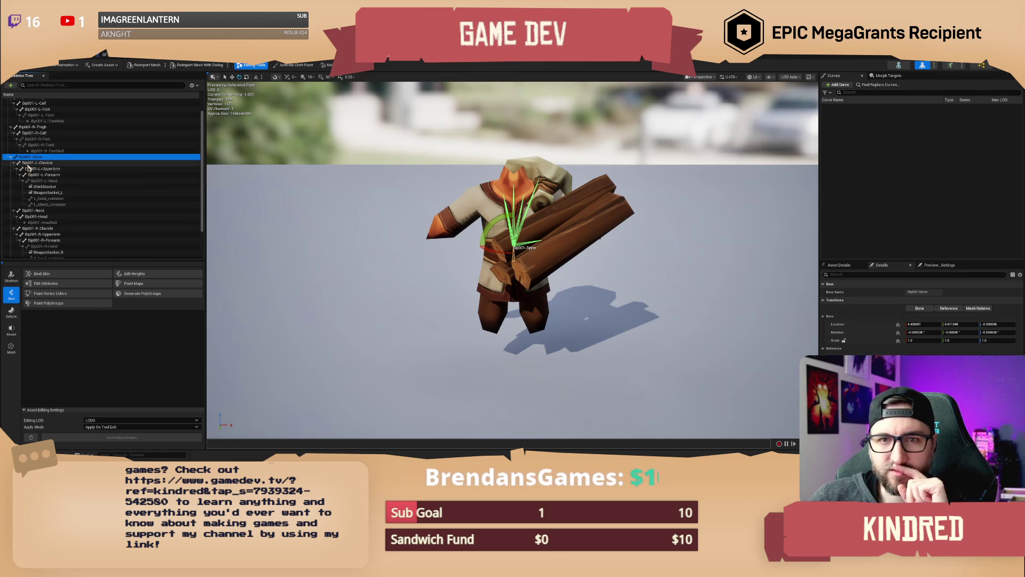
scroll(64, 160, "up", 2)
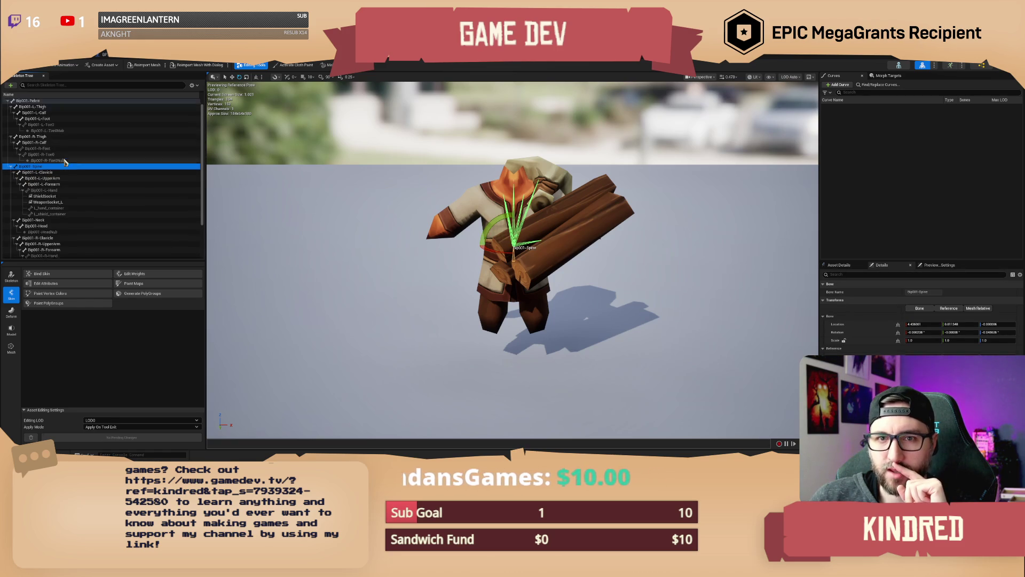
left_click(81, 54)
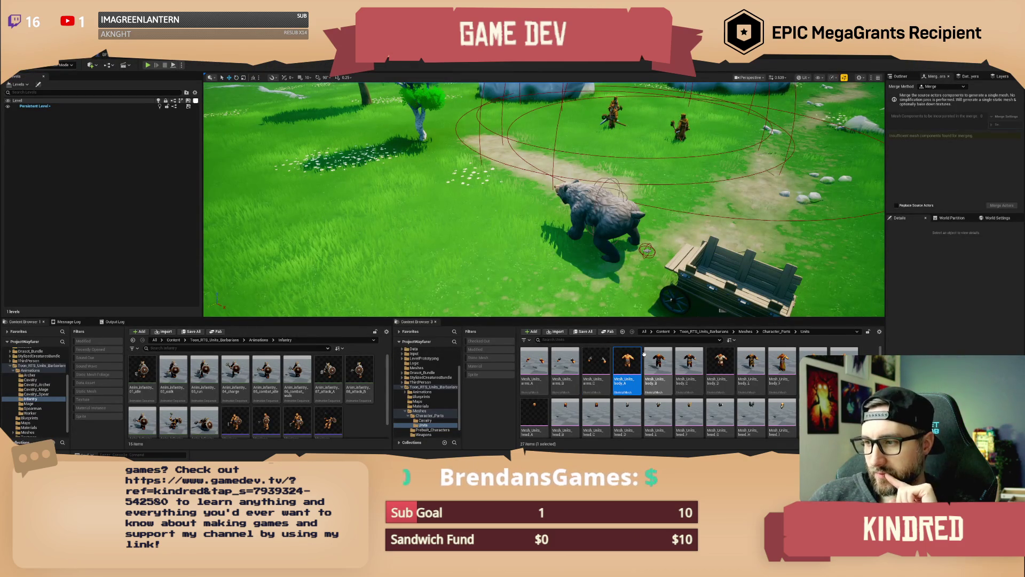
Open AnimBP_Humanoid and review the Layered blend per bone's Bip001-Spine bone filter
left_click(662, 332)
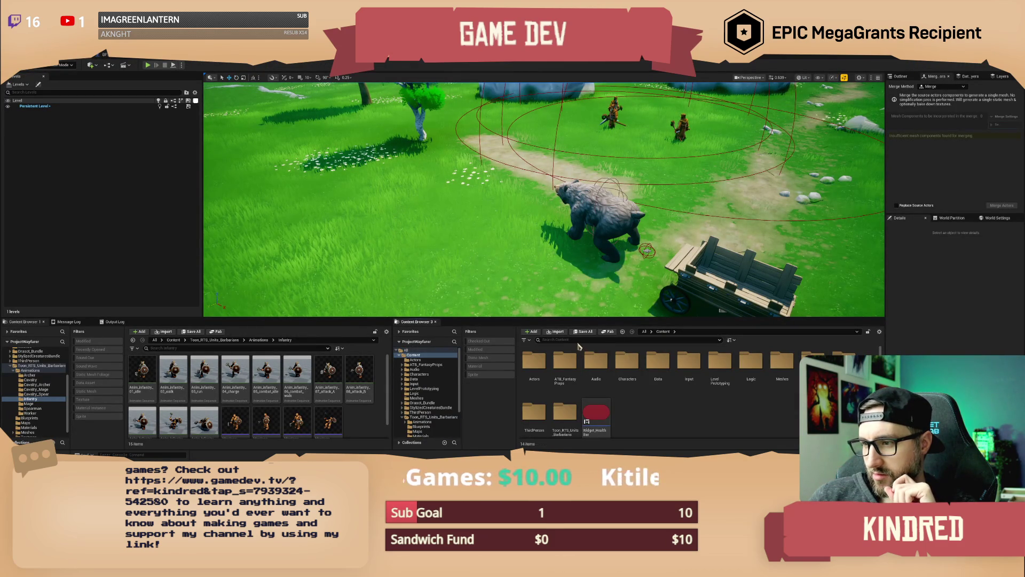
type("animbp")
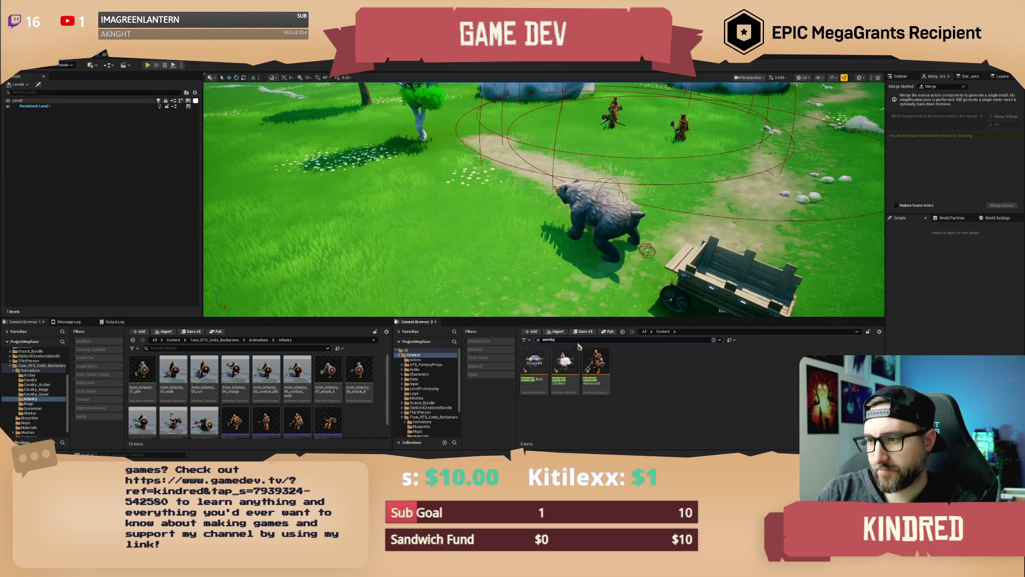
double_click(596, 368)
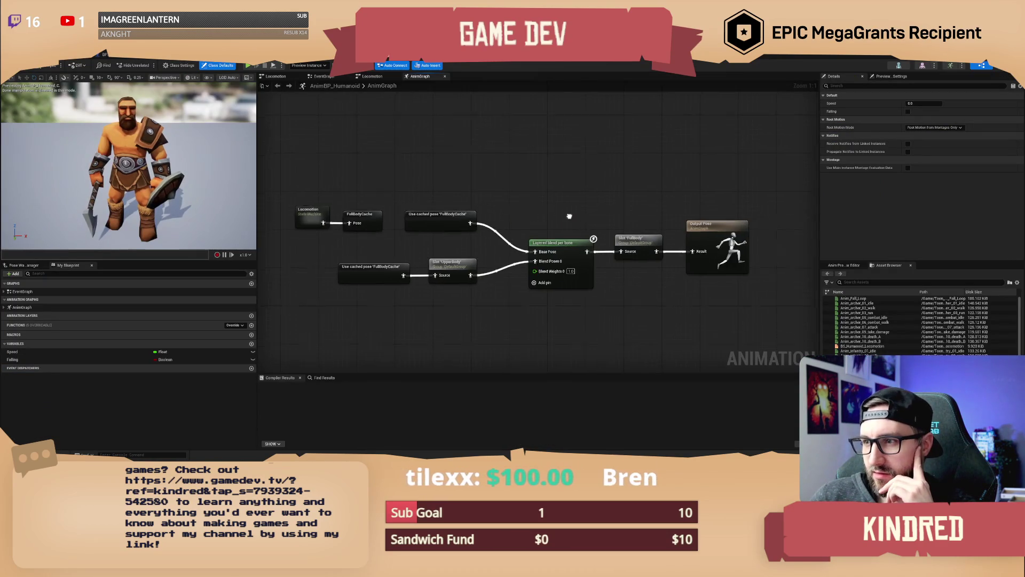
left_click(567, 228)
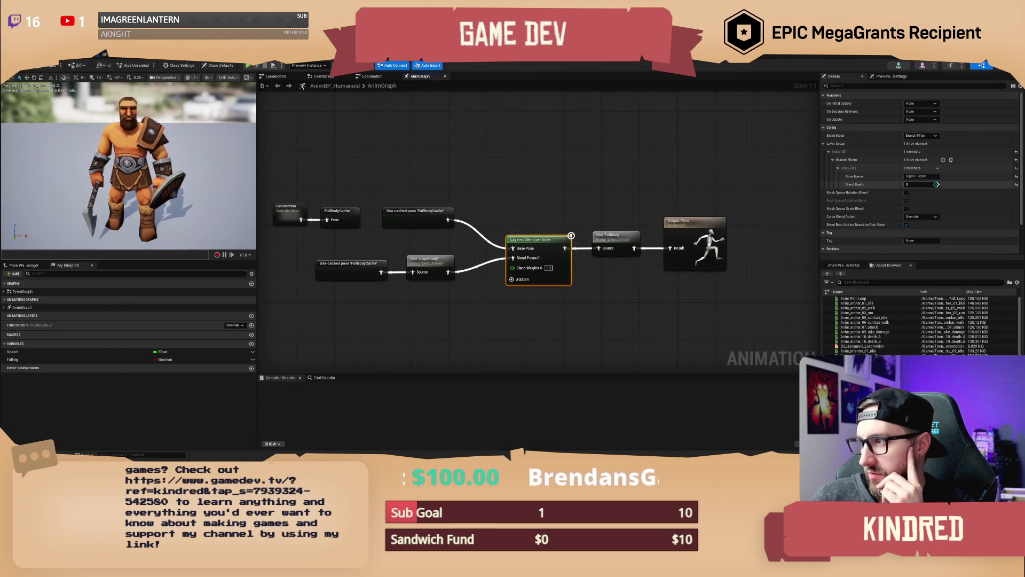
left_click(933, 176)
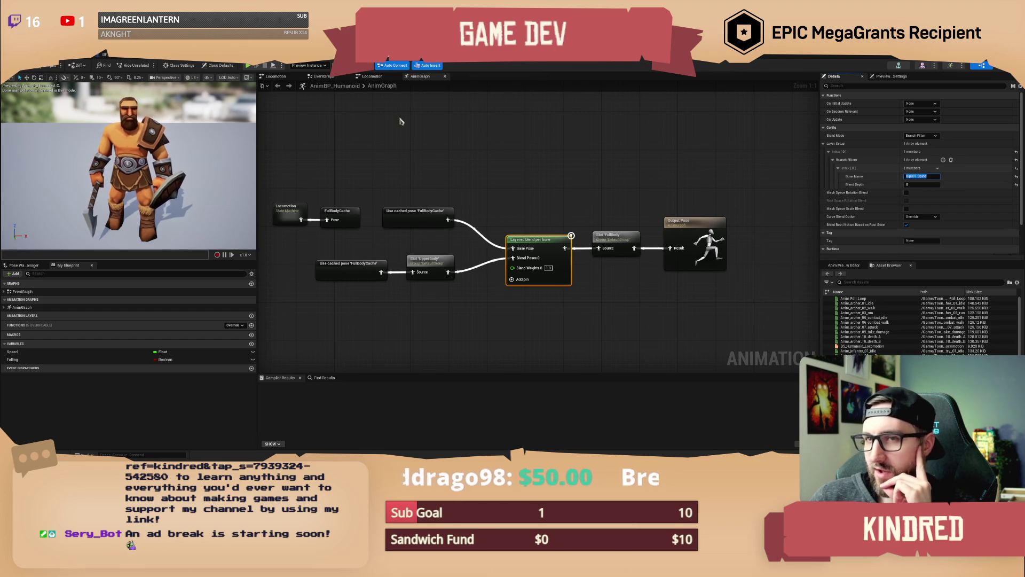
left_click(553, 222)
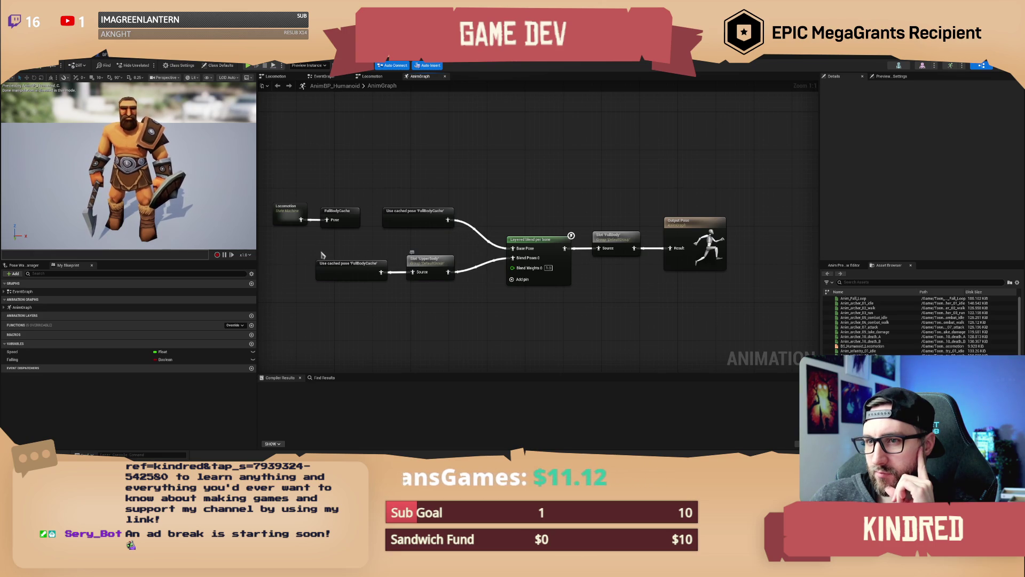
Connect the full-body cached pose directly to Slot 'FullBody' Source, then return to the level
left_click(369, 272)
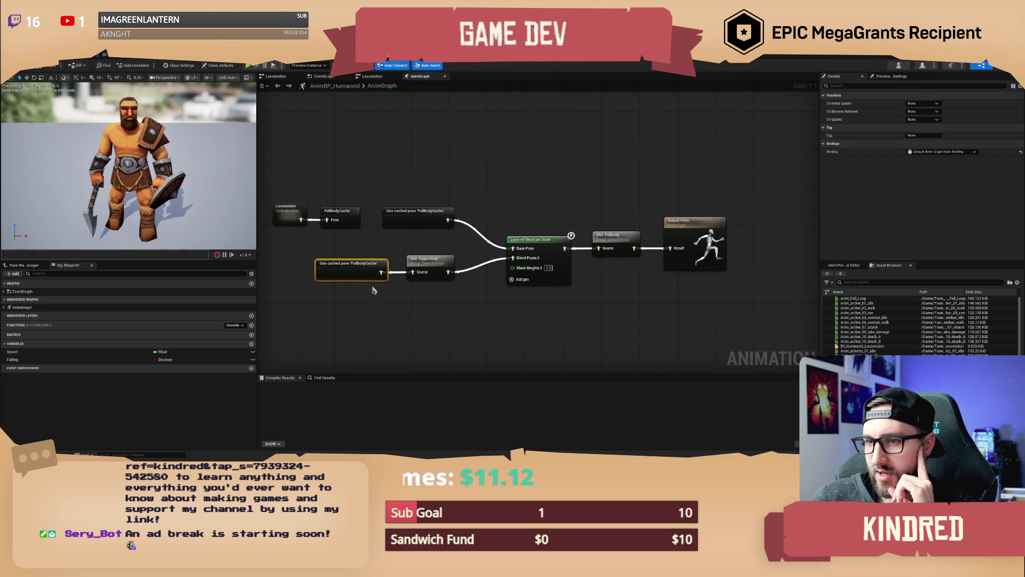
left_click(430, 261)
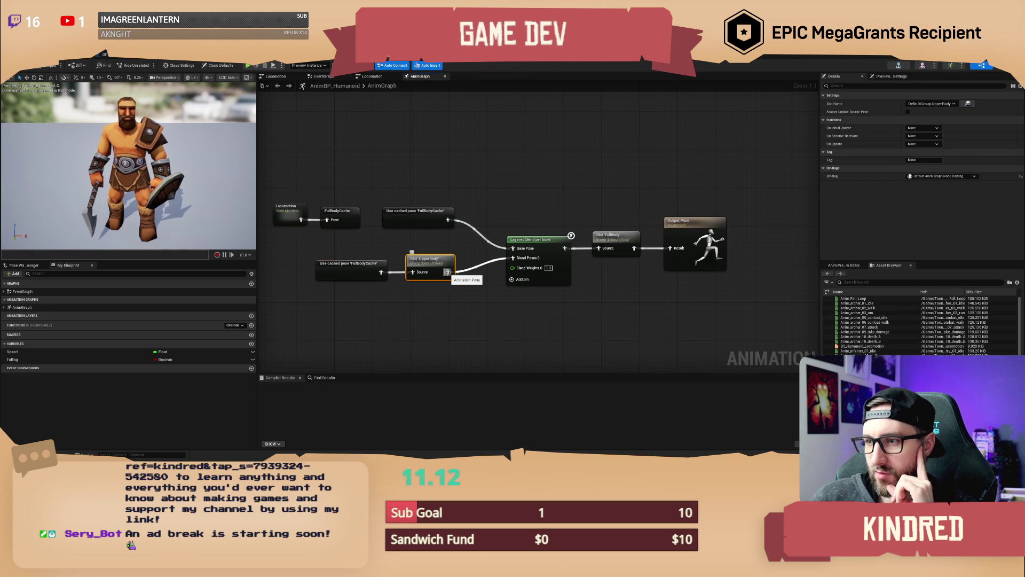
mouse_move(453, 220)
left_mouse_down()
mouse_move(590, 234)
mouse_move(599, 250)
left_mouse_up()
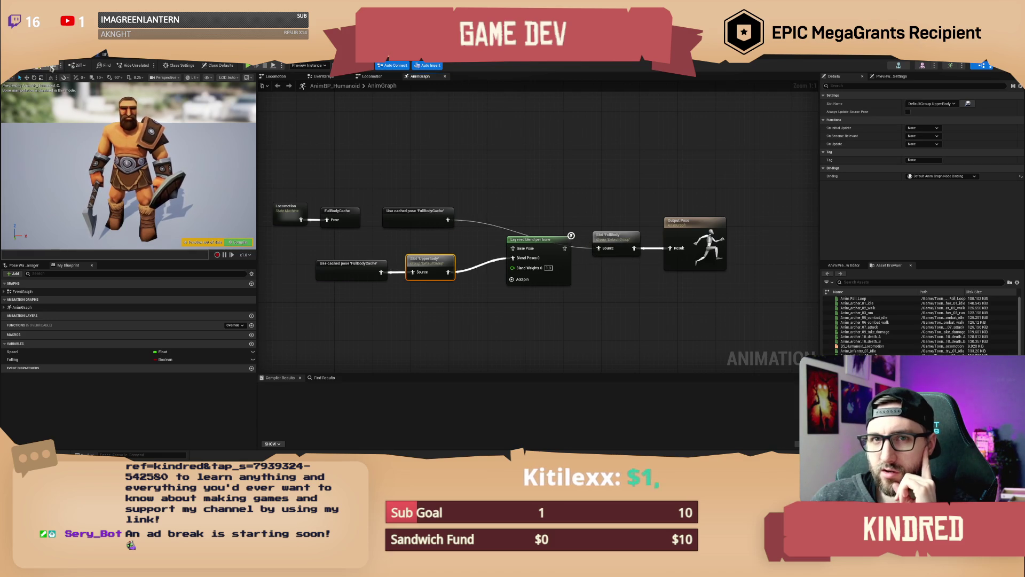
left_click(80, 58)
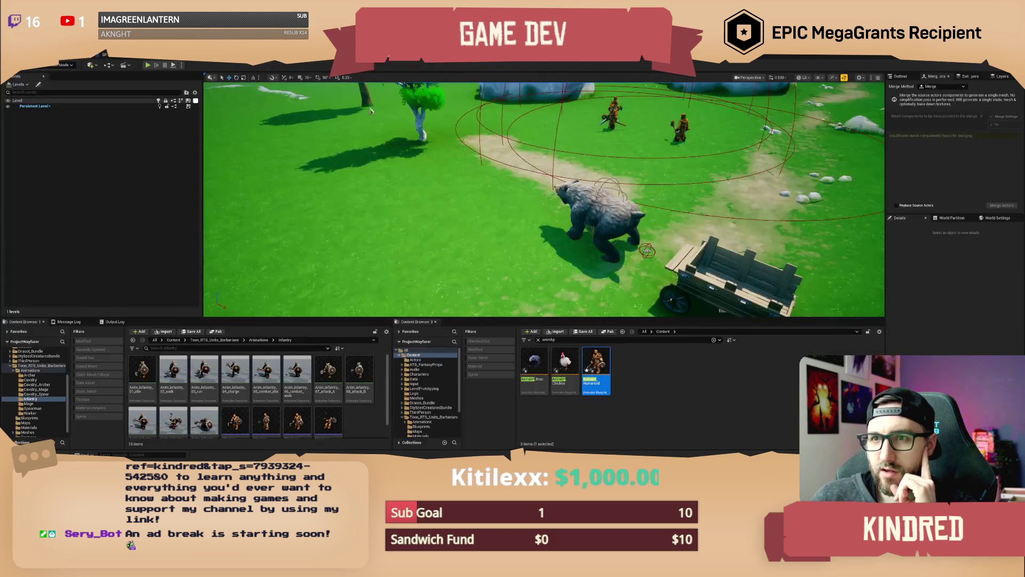
In BP_PlayerCharacter, set Wood's Parent Socket to WoodSockets instead of Bip001, and compile
left_click(107, 55)
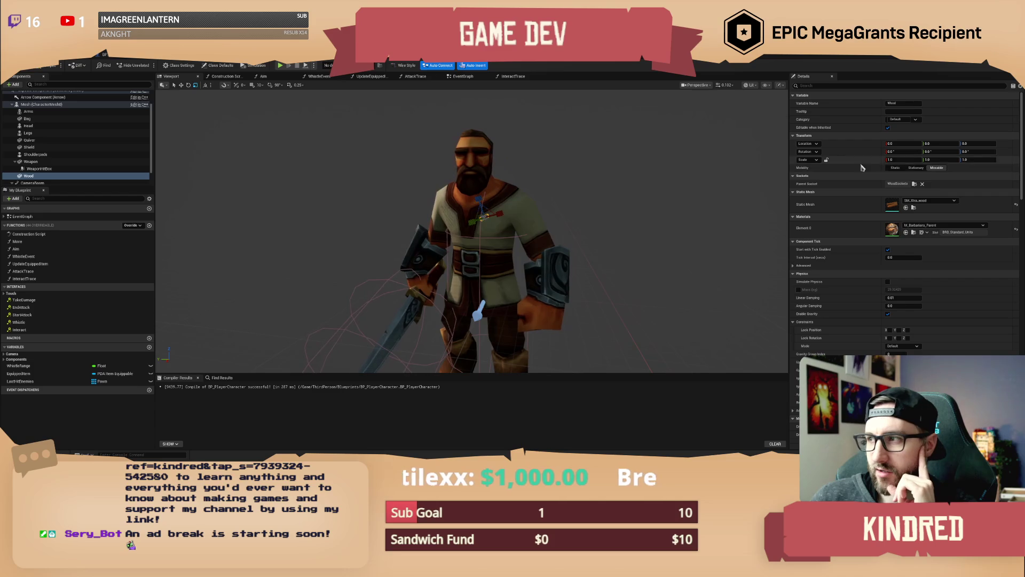
left_click(915, 183)
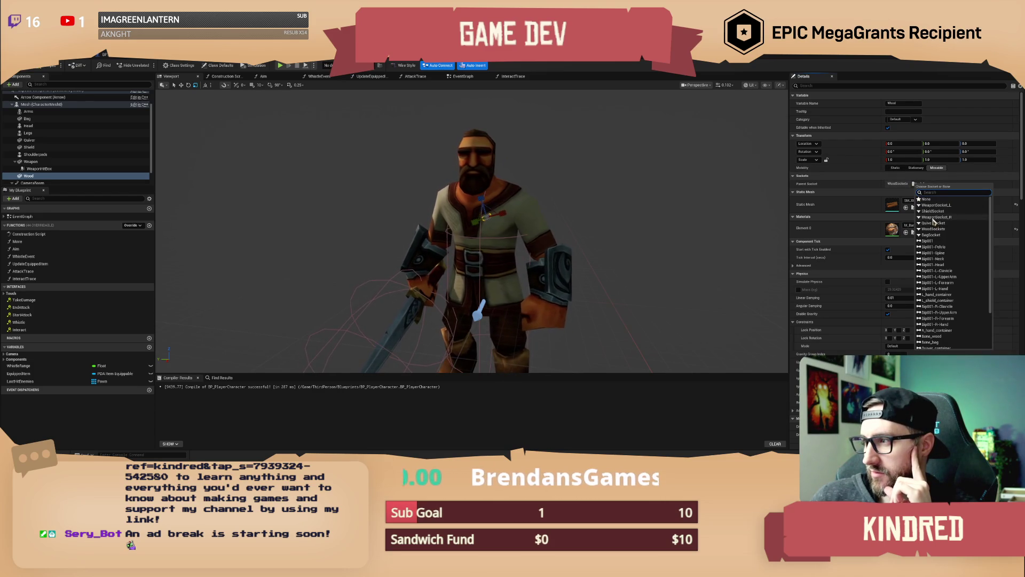
left_click(930, 241)
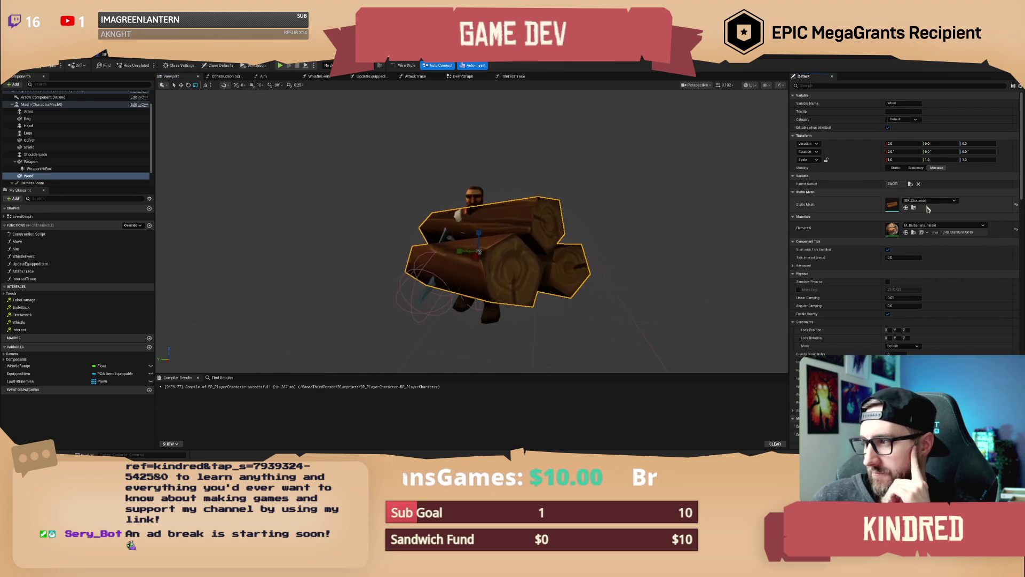
left_click(911, 185)
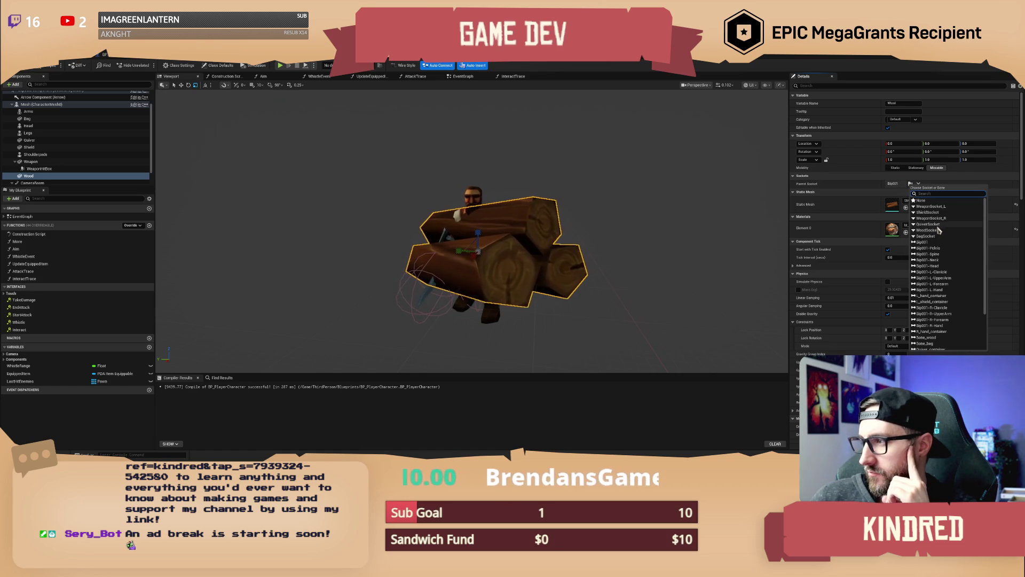
left_click(929, 231)
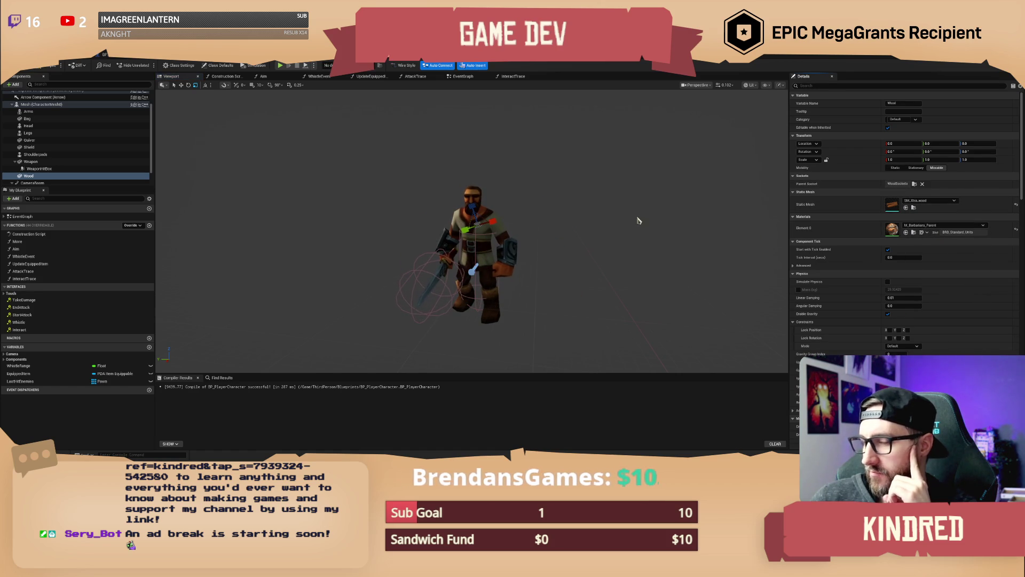
left_click(49, 67)
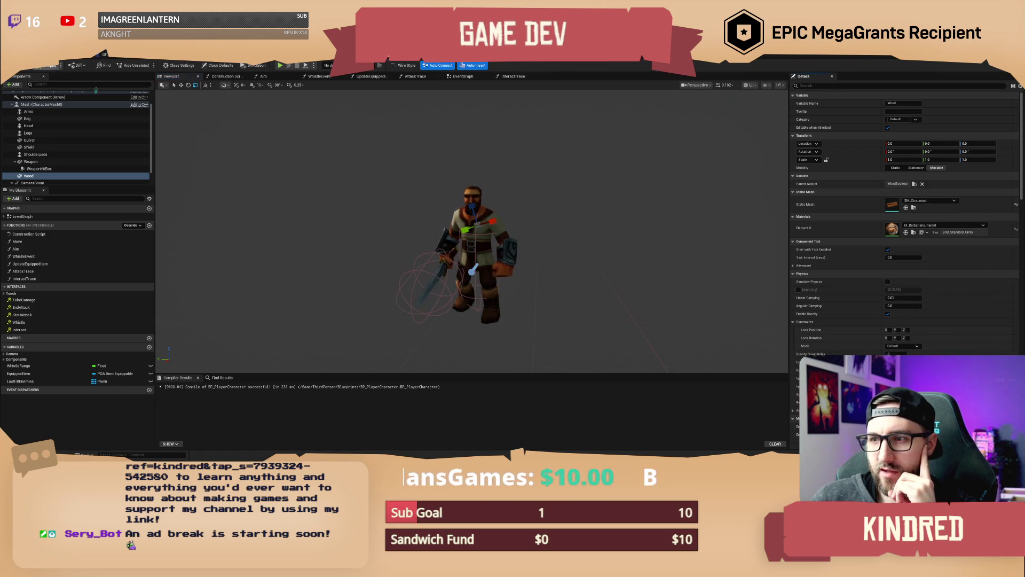
key("alt+Tab")
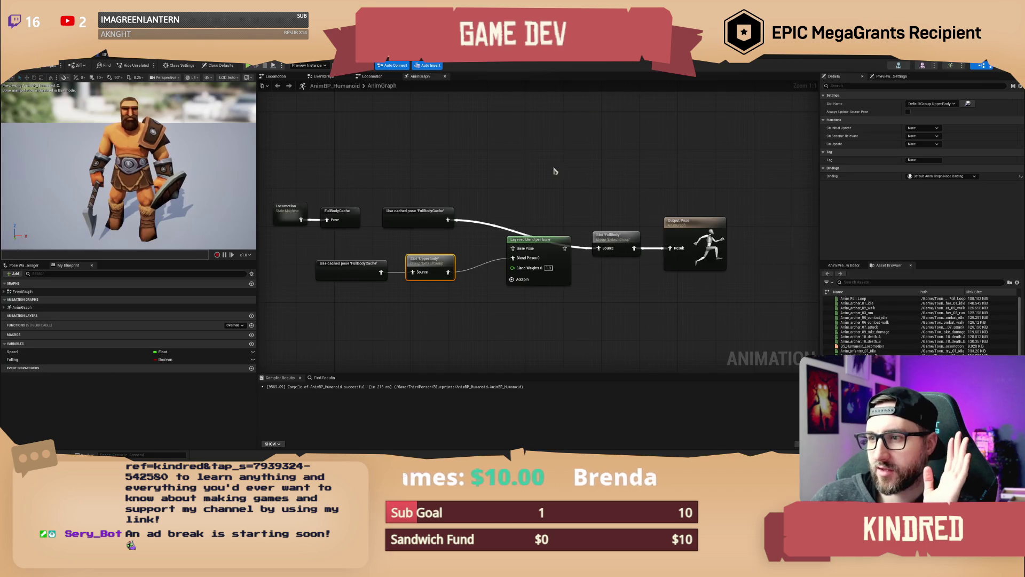
Wire Layered blend per bone into Slot 'FullBody', then select BP_PlayerCharacter's Mesh component
left_click_drag(580, 234, 581, 235)
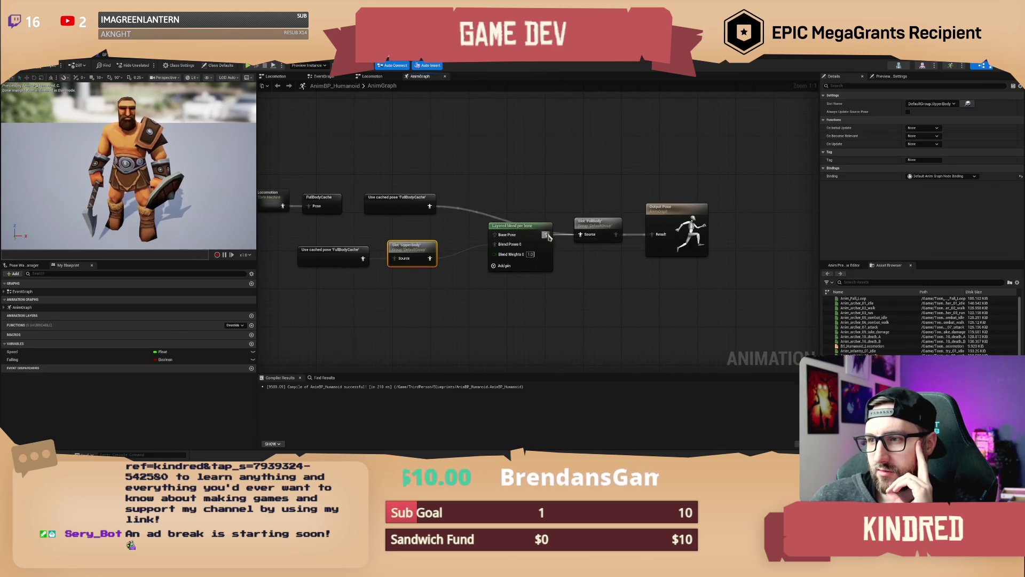
left_click(510, 226)
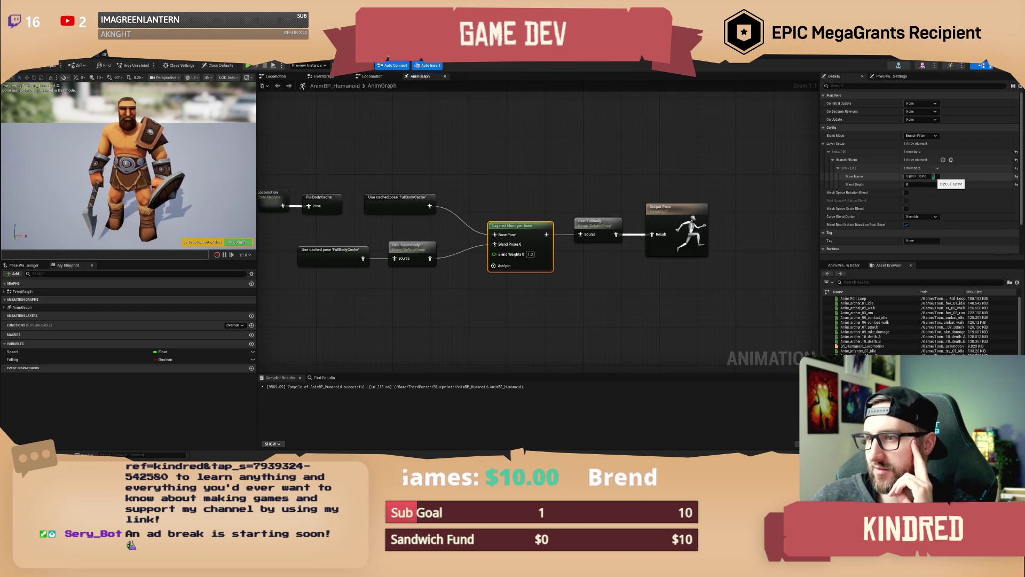
left_click(357, 101)
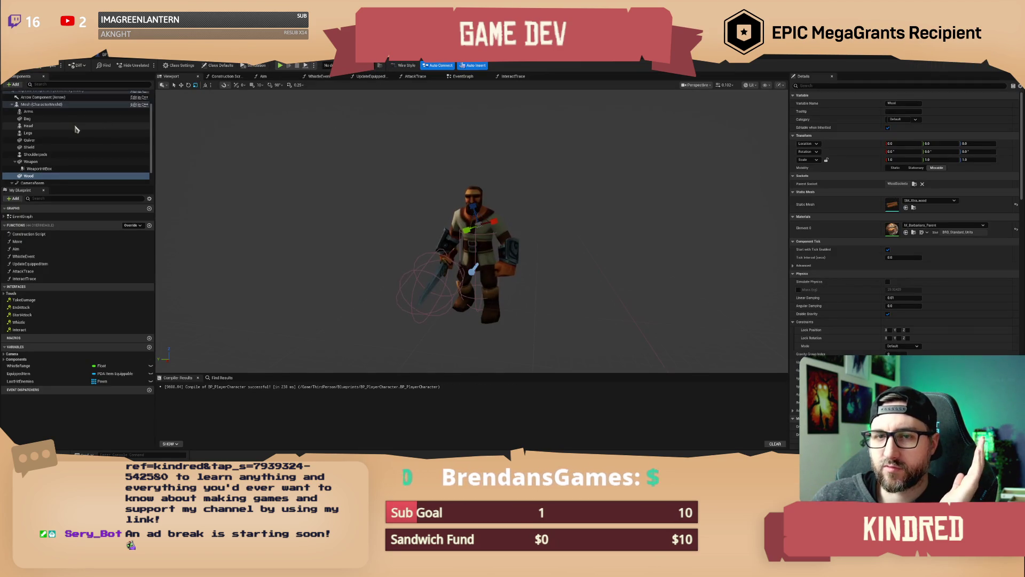
scroll(76, 124, "up", 1)
left_click(76, 124)
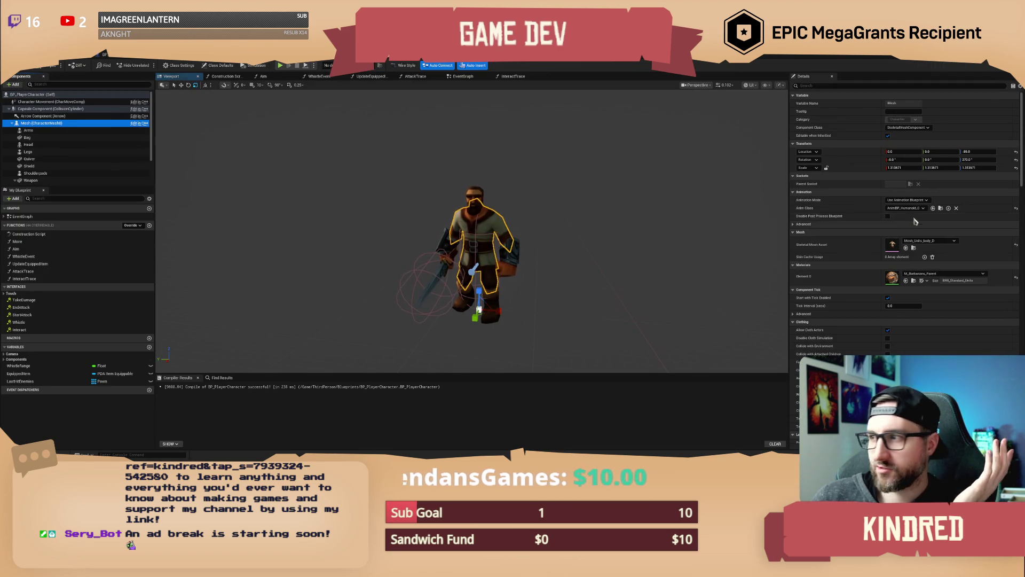
Switch the mesh to Use Animation Asset mode playing Anim_archer_01_idle
left_click(913, 206)
left_click(914, 201)
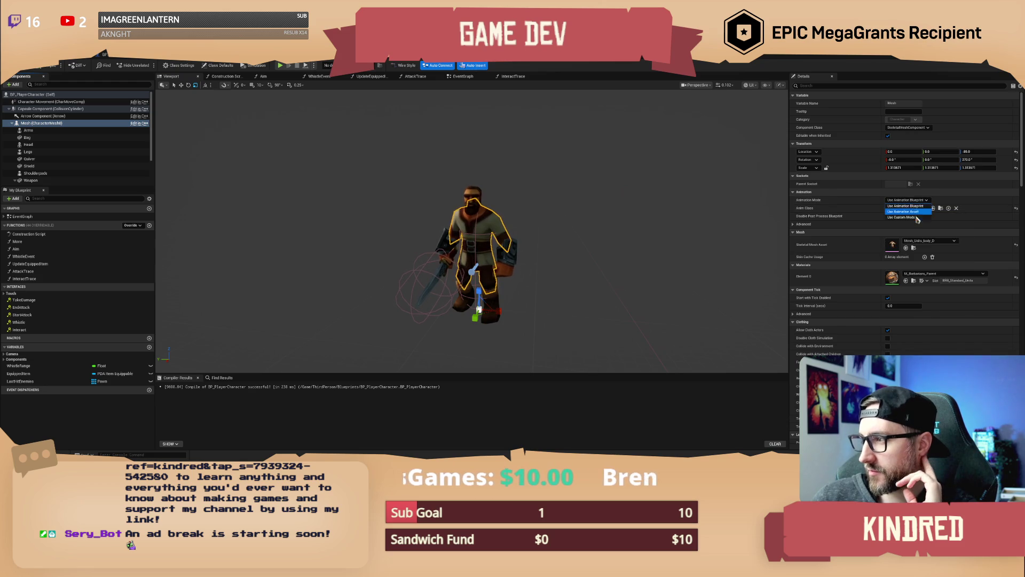
left_click(916, 213)
left_click(919, 210)
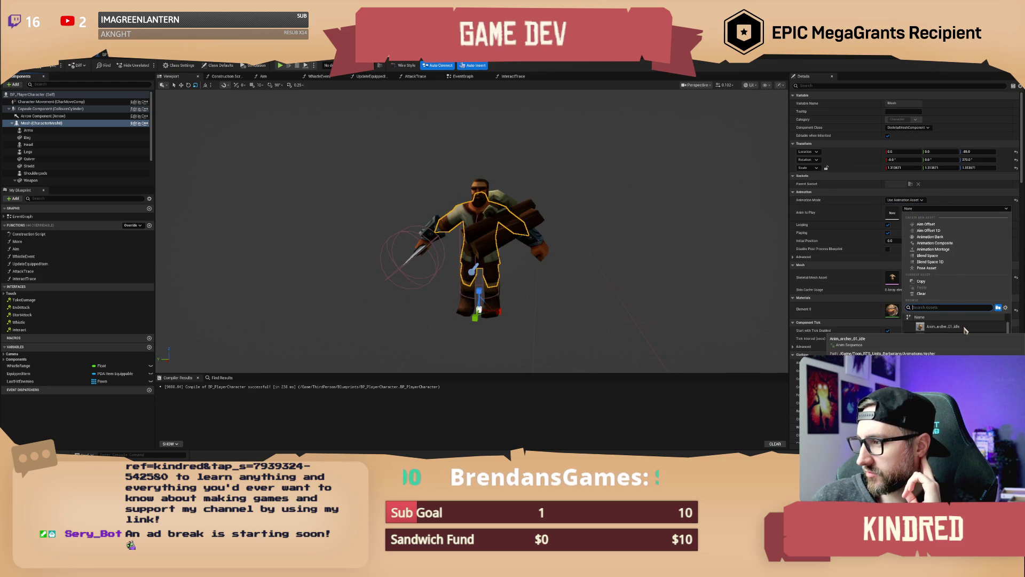
left_click(965, 329)
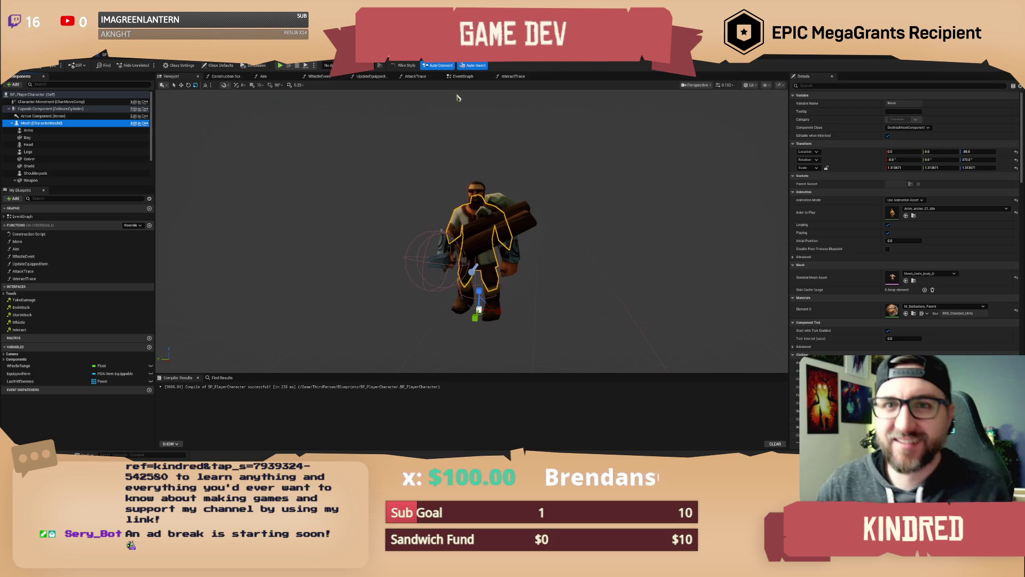
Adjust the component list and bring up AnimBP_Humanoid's AnimGraph
left_click(55, 70)
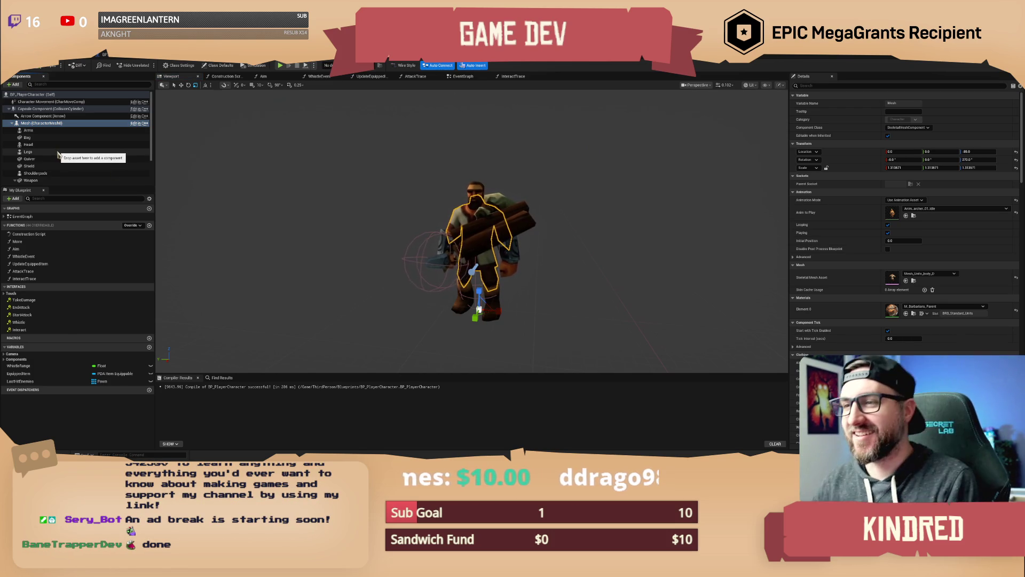
left_click_drag(52, 155, 32, 160)
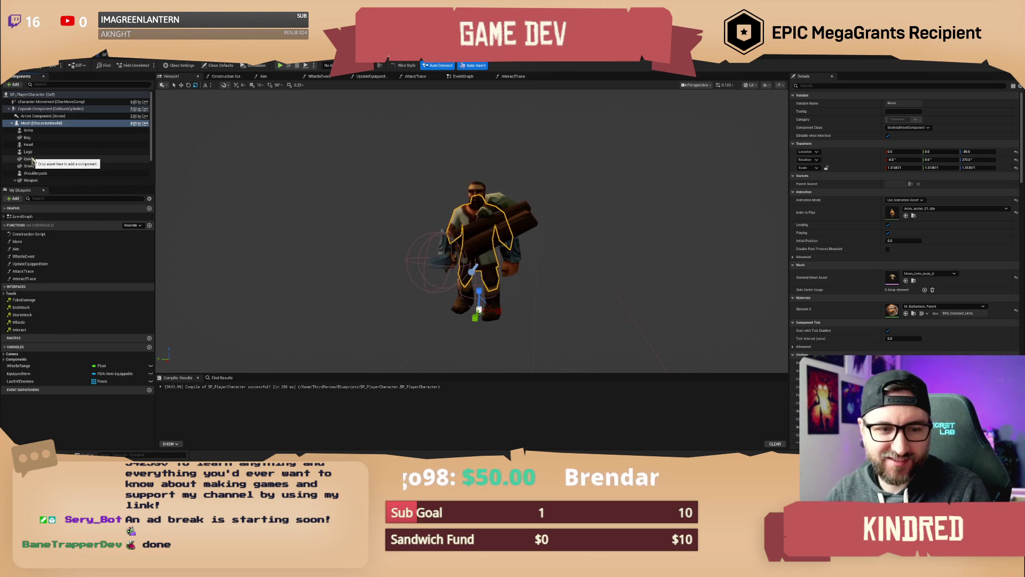
left_click_drag(32, 160, 107, 128)
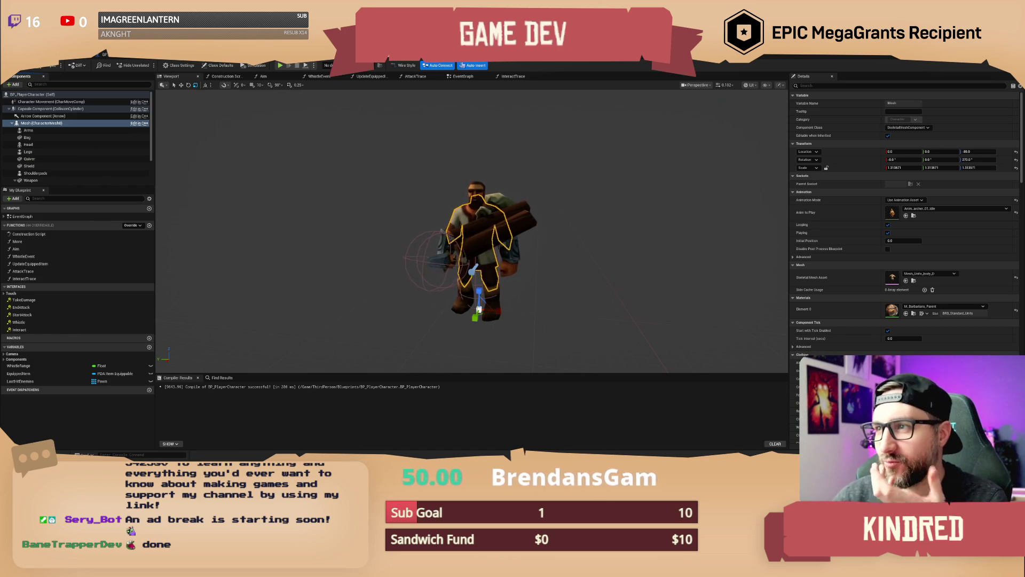
left_click(117, 53)
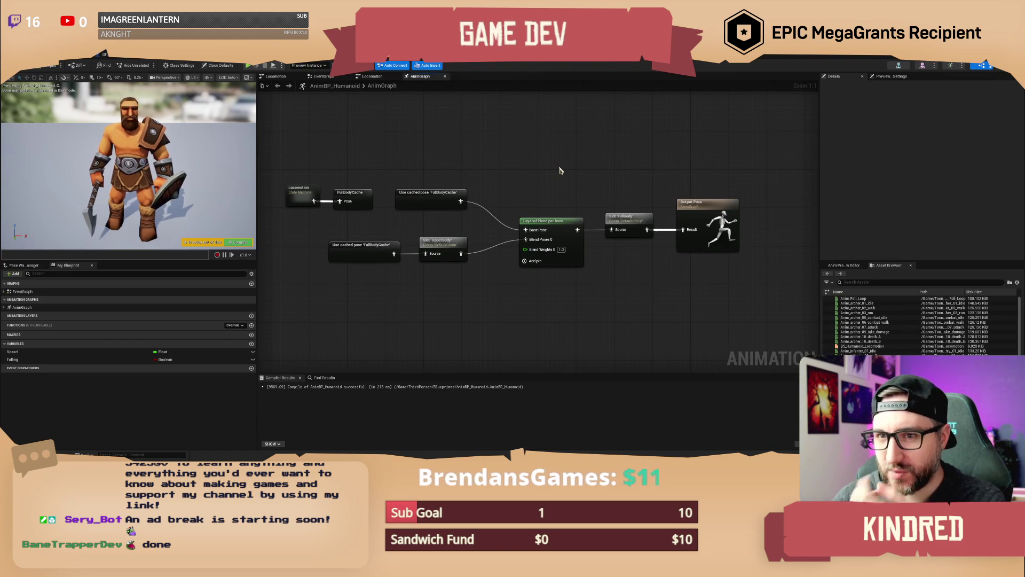
Connect Locomotion directly to Slot 'FullBody' Source, compile AnimBP_Humanoid, and return to BP_PlayerCharacter
left_click_drag(560, 170, 551, 163)
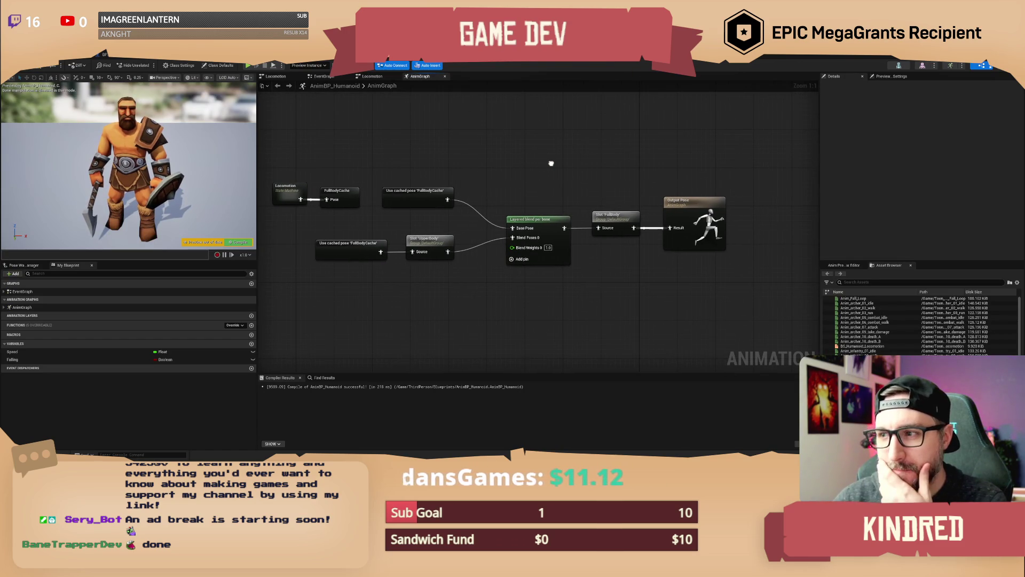
left_click_drag(551, 163, 583, 185)
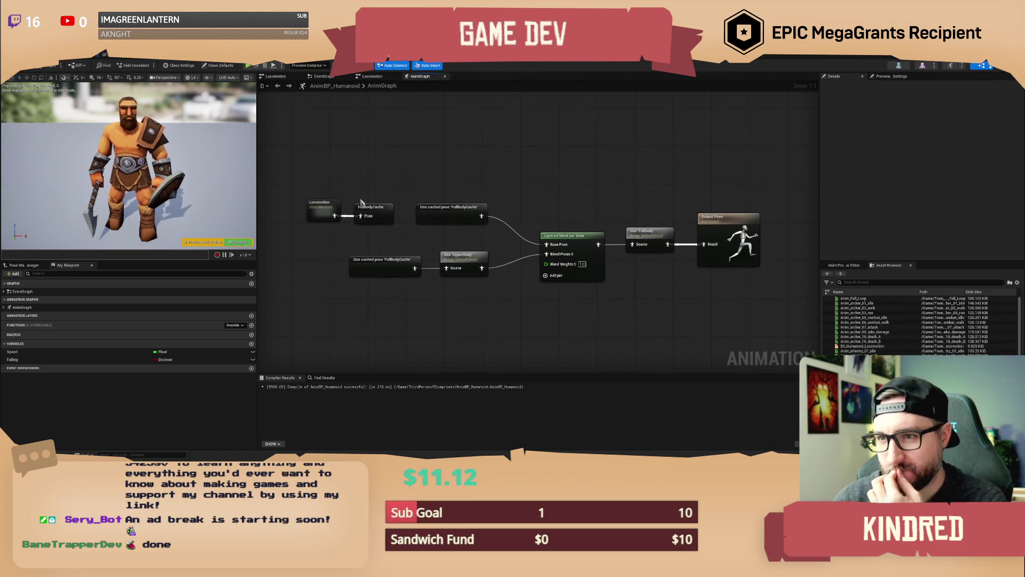
mouse_move(320, 202)
left_mouse_down()
mouse_move(411, 128)
mouse_move(535, 167)
mouse_move(588, 206)
mouse_move(634, 245)
mouse_move(600, 280)
left_mouse_up()
left_click(47, 67)
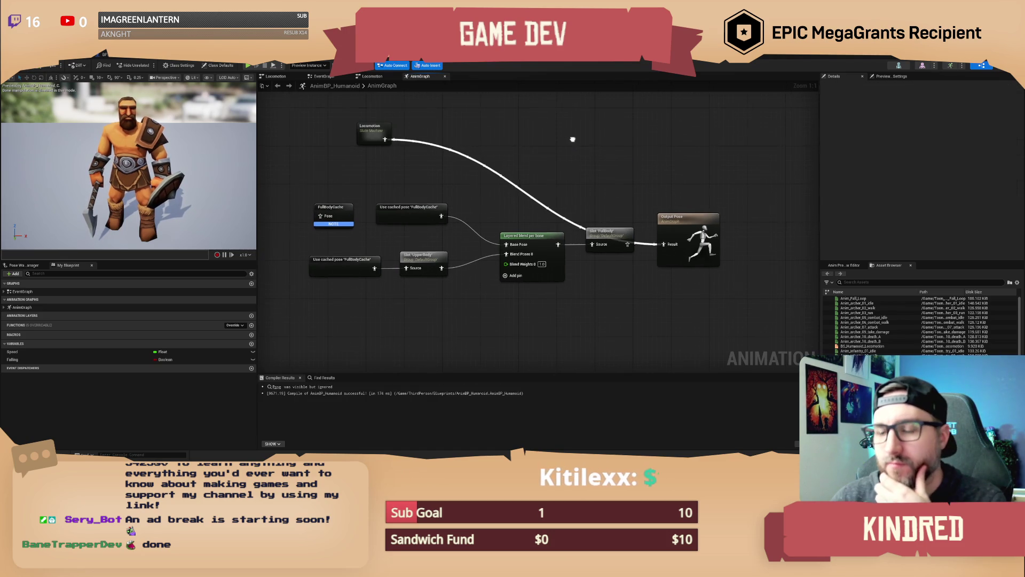
left_click_drag(594, 148, 604, 162)
key("ctrl+Tab")
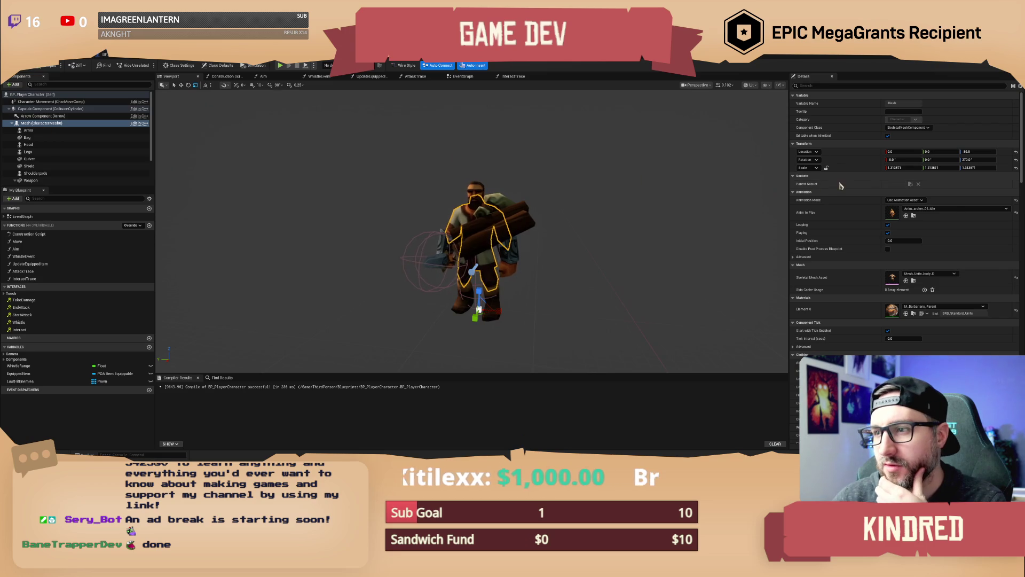
Set the mesh's Animation Mode to Use Animation Blueprint, compile with F7, and open AnimBP_Humanoid
left_click(933, 209)
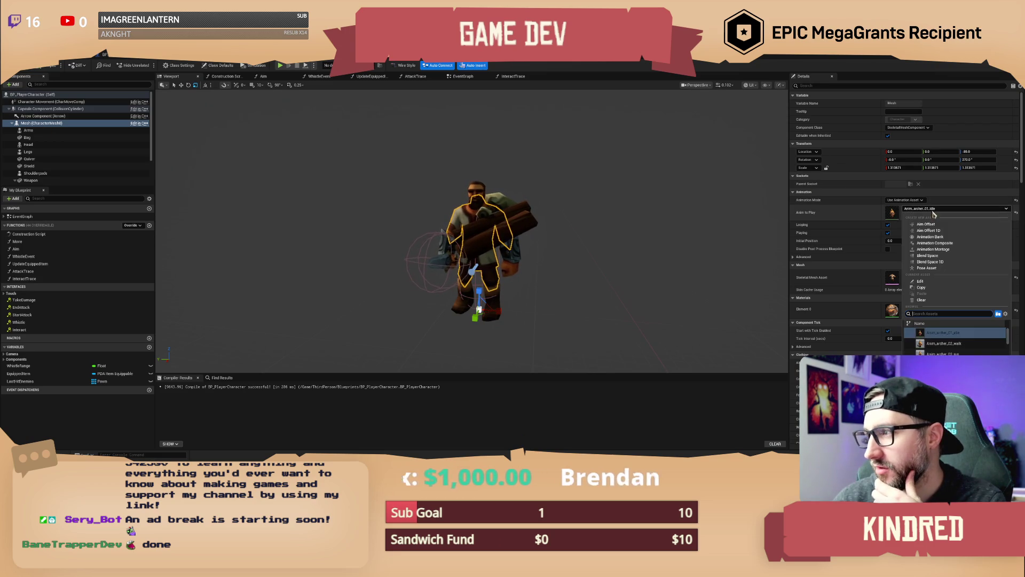
key("Escape")
left_click(904, 200)
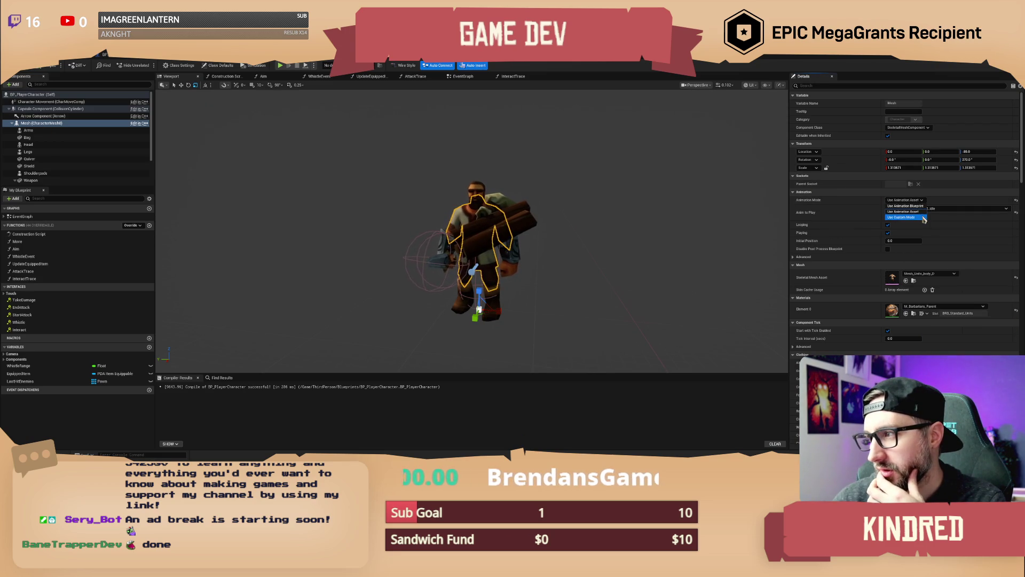
left_click(906, 206)
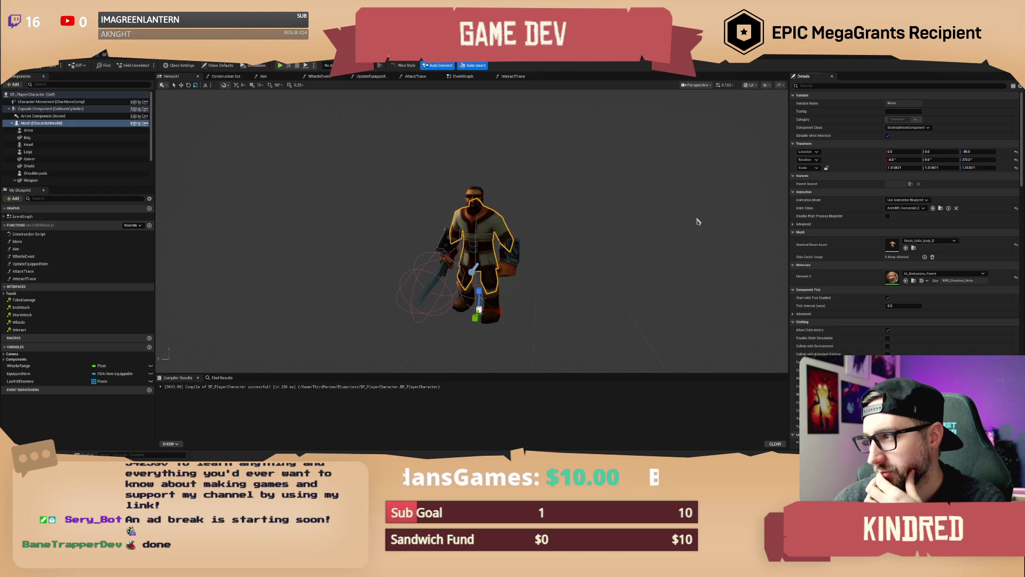
key("F7")
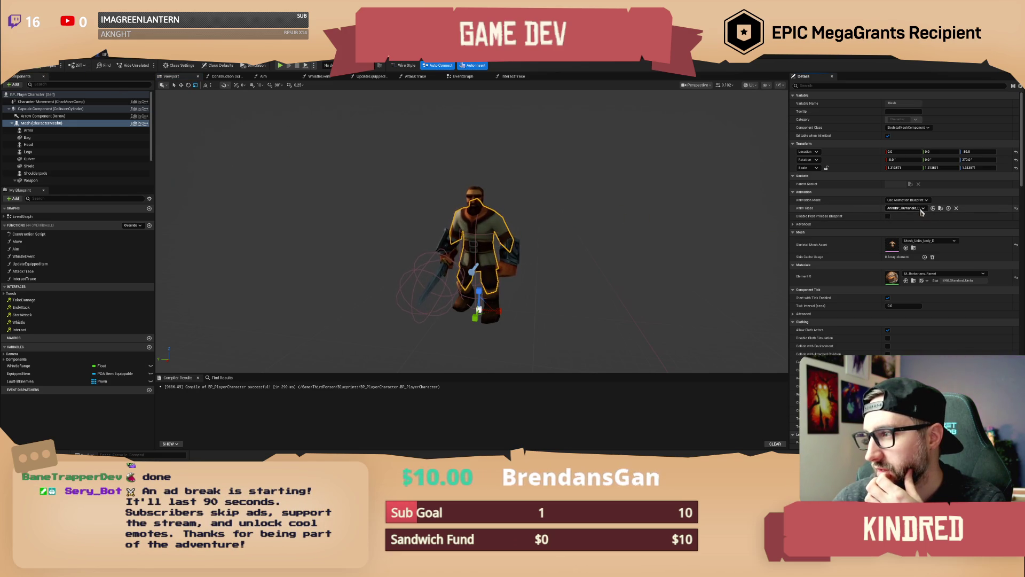
left_click(618, 67)
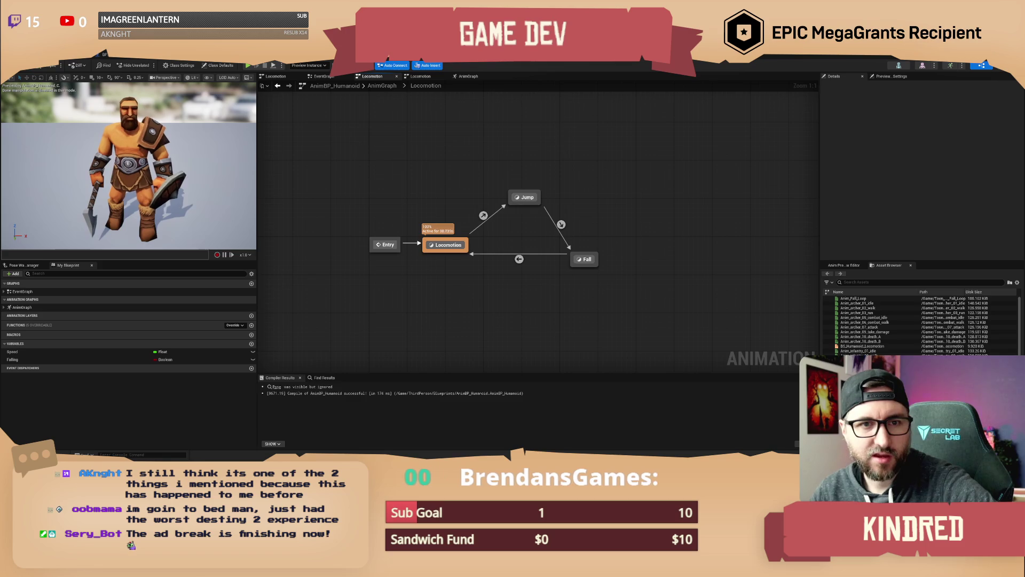
Recenter the Locomotion state machine view and return to BP_PlayerCharacter
left_click_drag(428, 160, 449, 178)
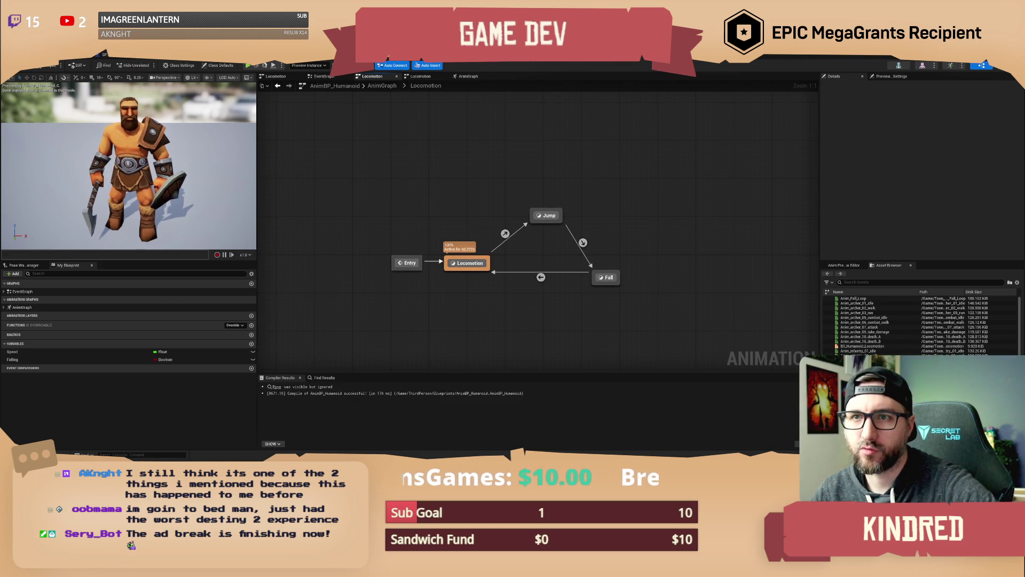
left_click(280, 56)
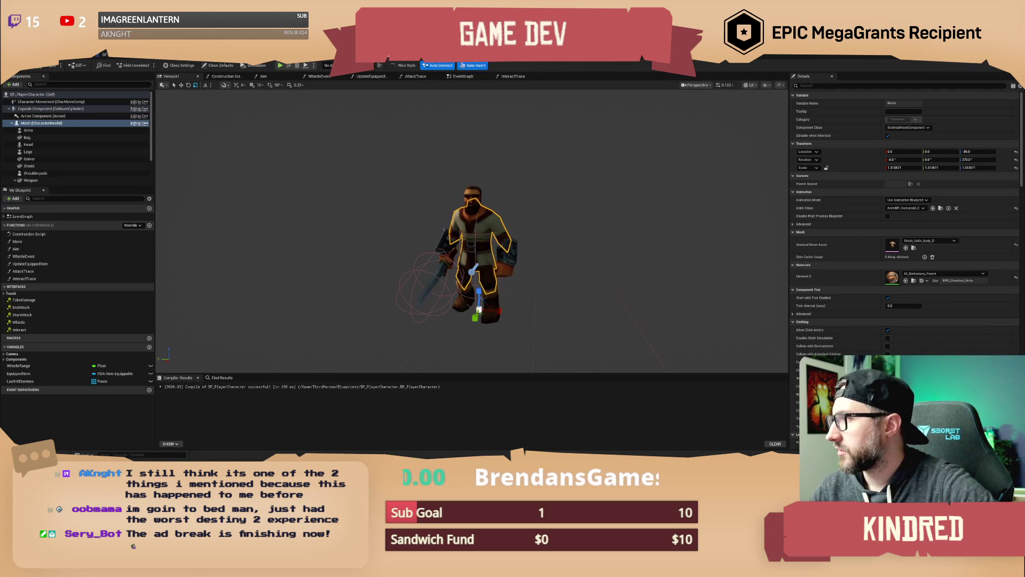
Reparent Wood under the capsule component and reset its scale, rotation and location
scroll(53, 176, "down", 2)
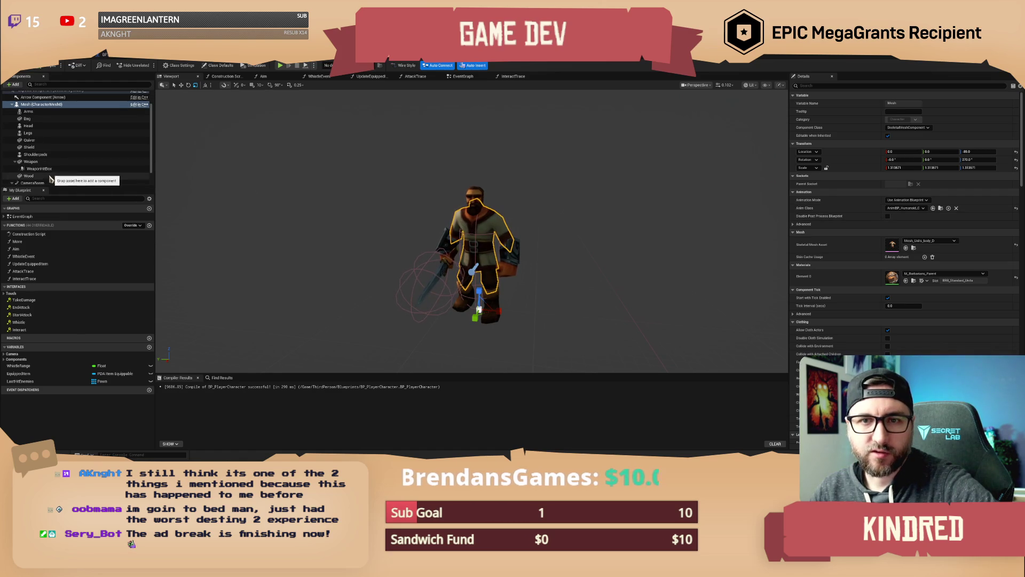
left_click(47, 176)
scroll(40, 139, "up", 3)
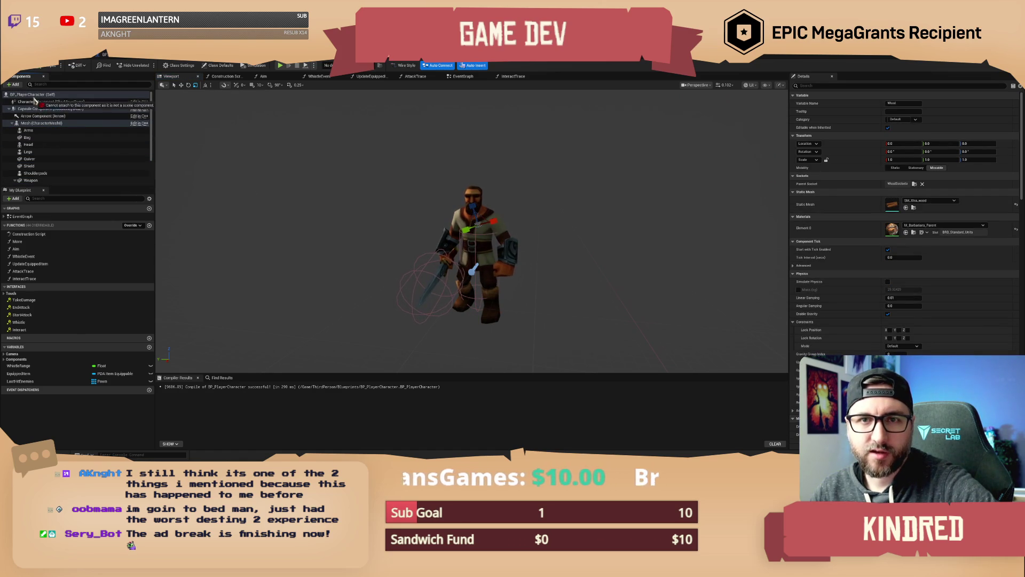
left_click_drag(33, 102, 35, 110)
scroll(36, 110, "down", 3)
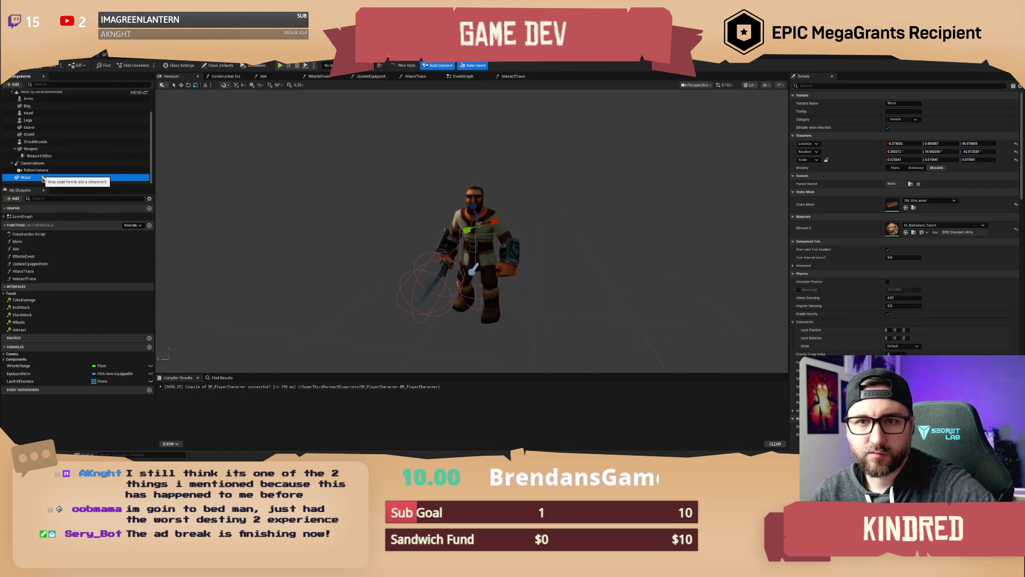
left_click(1016, 160)
left_click(1016, 151)
left_click(1016, 144)
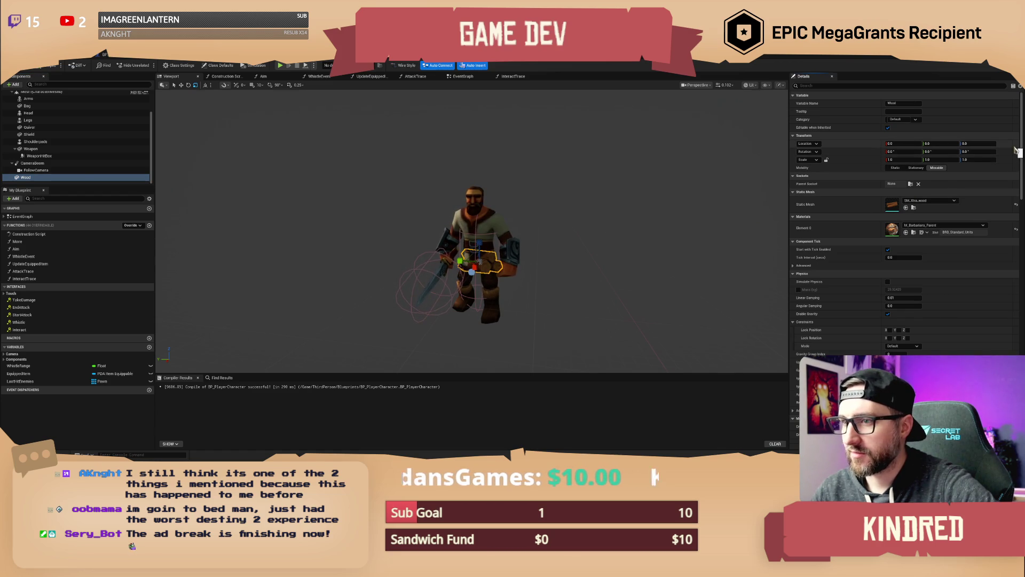
Attach Wood to the Weapon's WoodSockets socket with reset scale and location, then compile
mouse_move(73, 169)
left_mouse_down()
mouse_move(59, 179)
mouse_move(53, 119)
left_mouse_up()
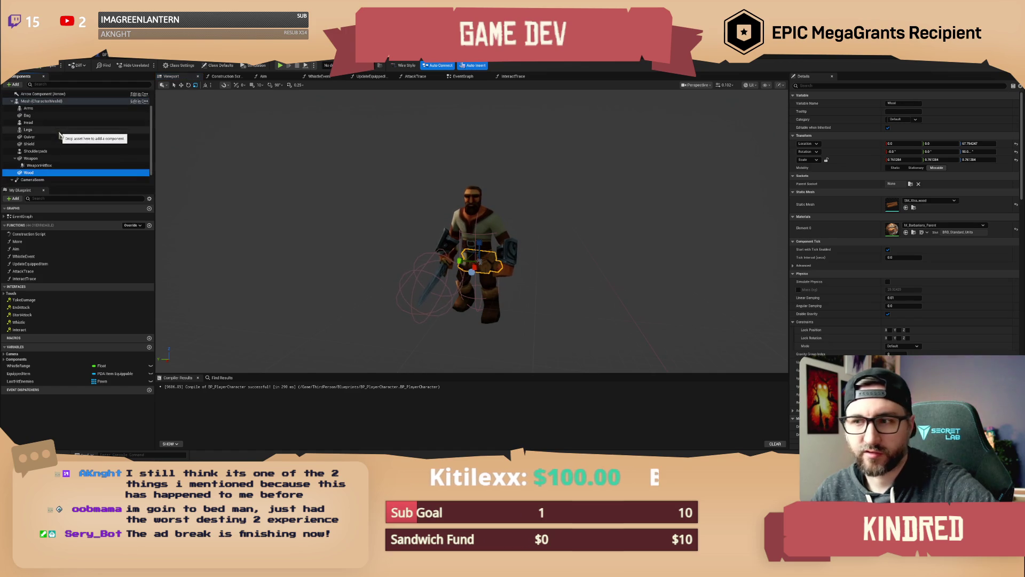
left_click(1016, 160)
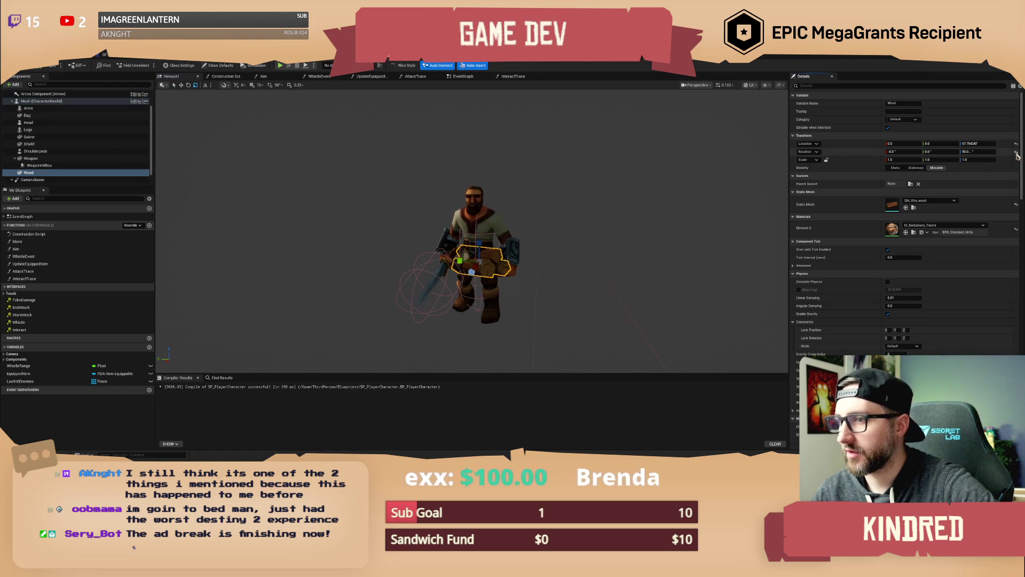
left_click(1017, 144)
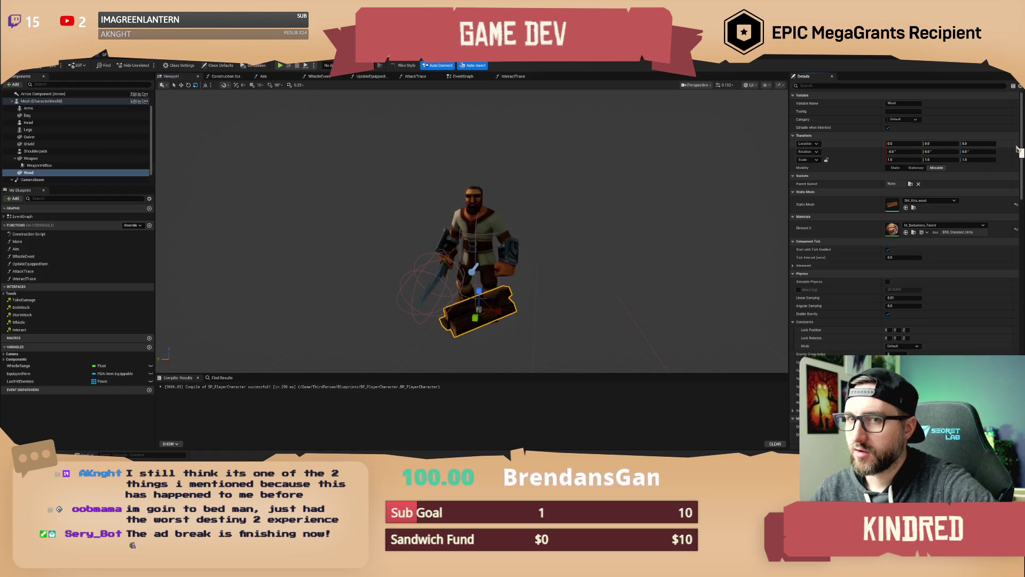
left_click(911, 184)
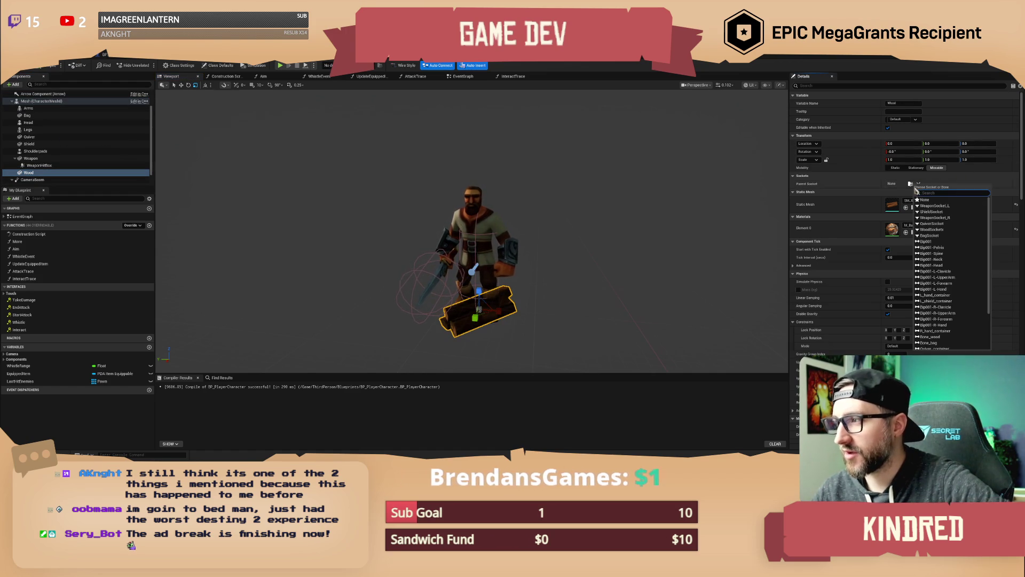
left_click(941, 230)
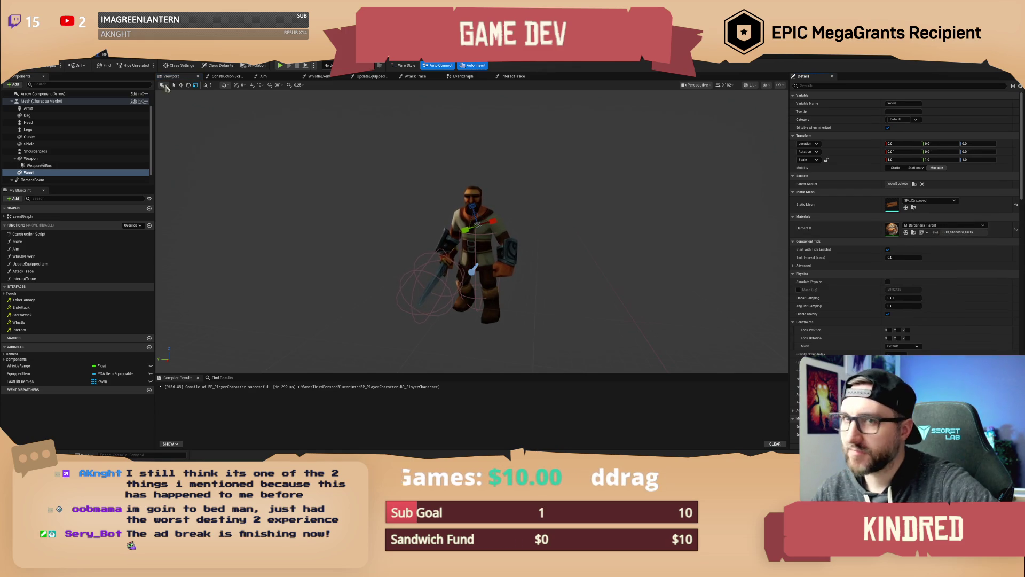
left_click(51, 67)
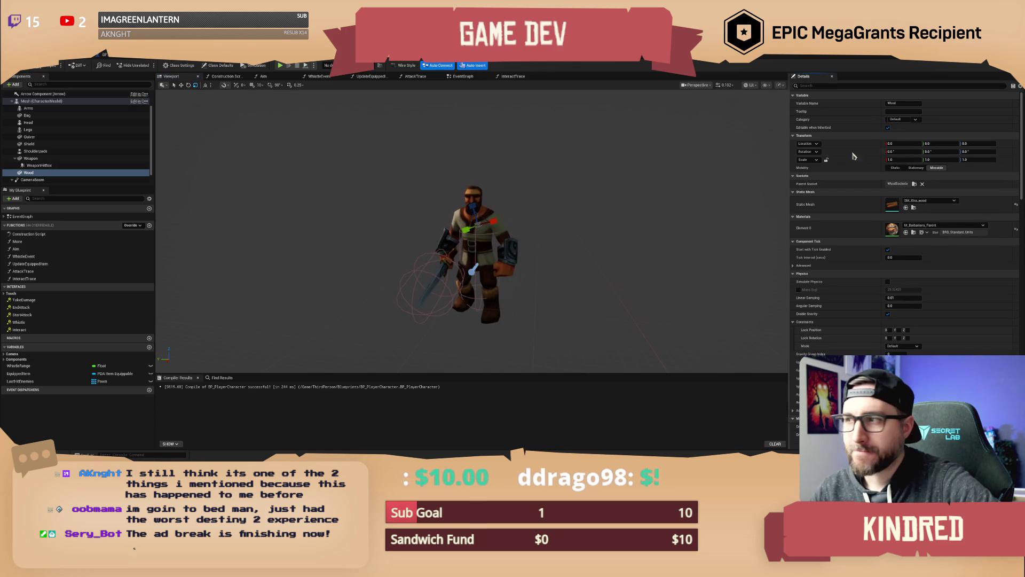
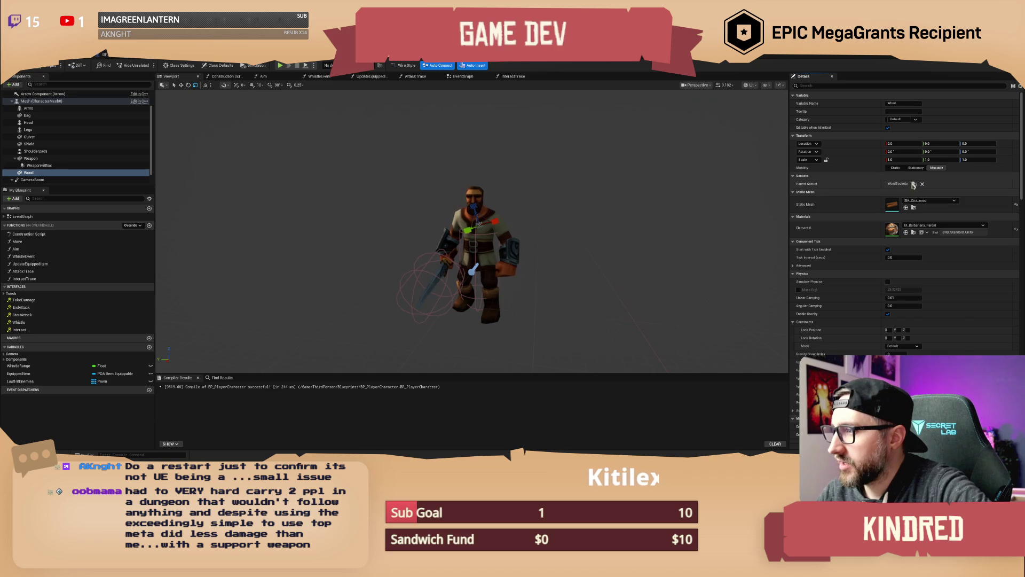
Set the character mesh's Animation Mode to Use Animation Asset
left_click(125, 100)
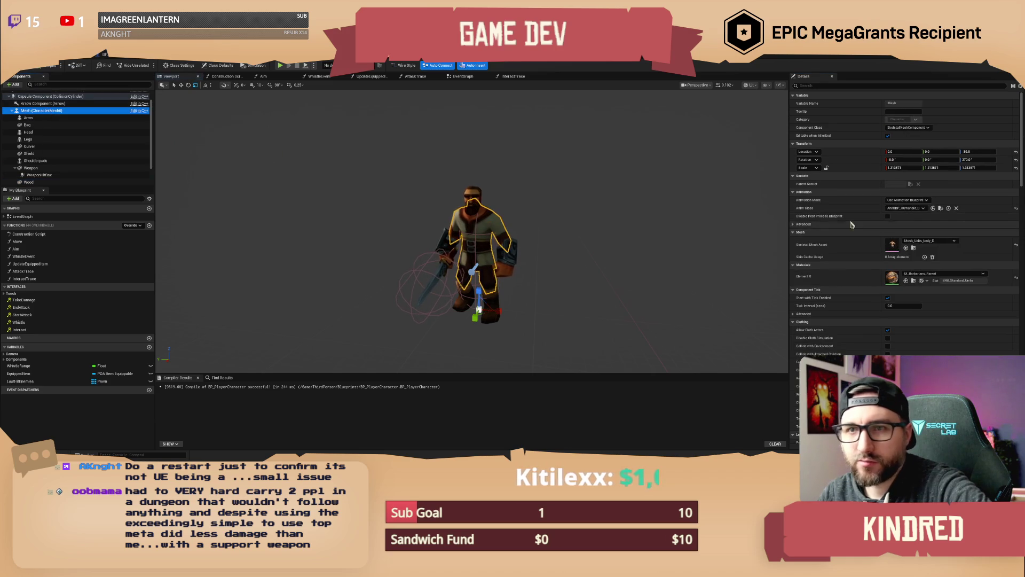
left_click(906, 200)
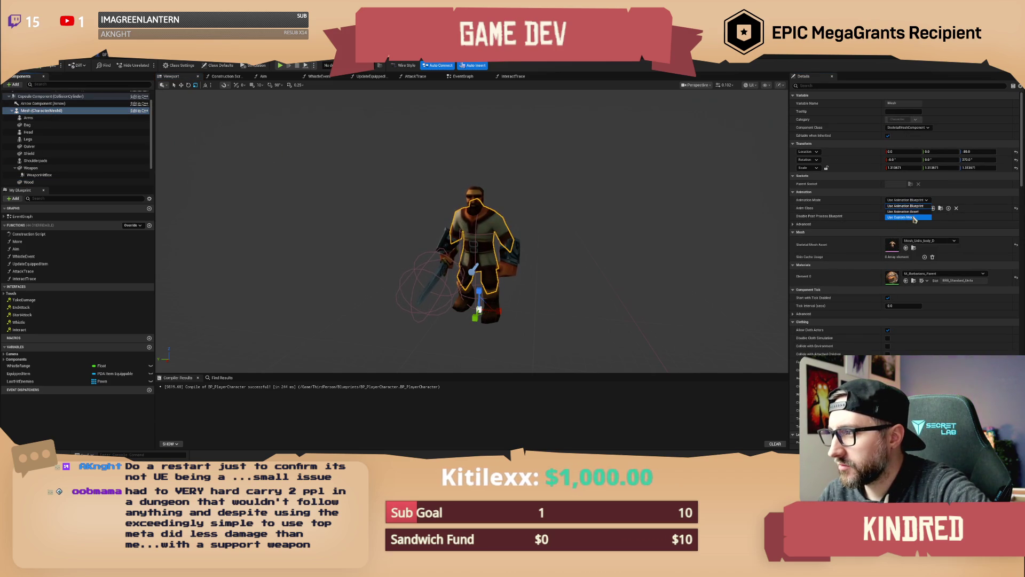
left_click(914, 211)
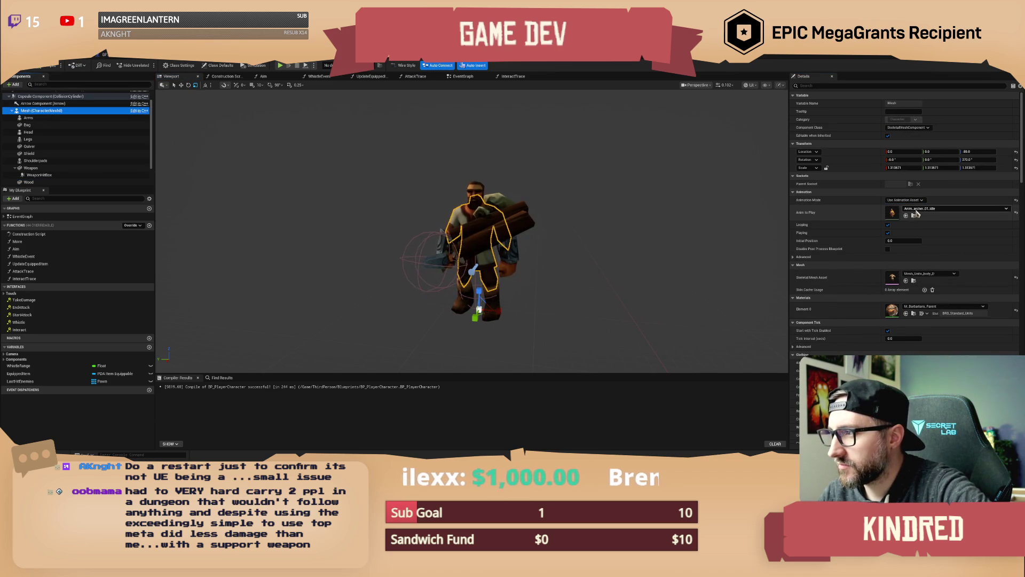
left_click(917, 210)
left_click(927, 302)
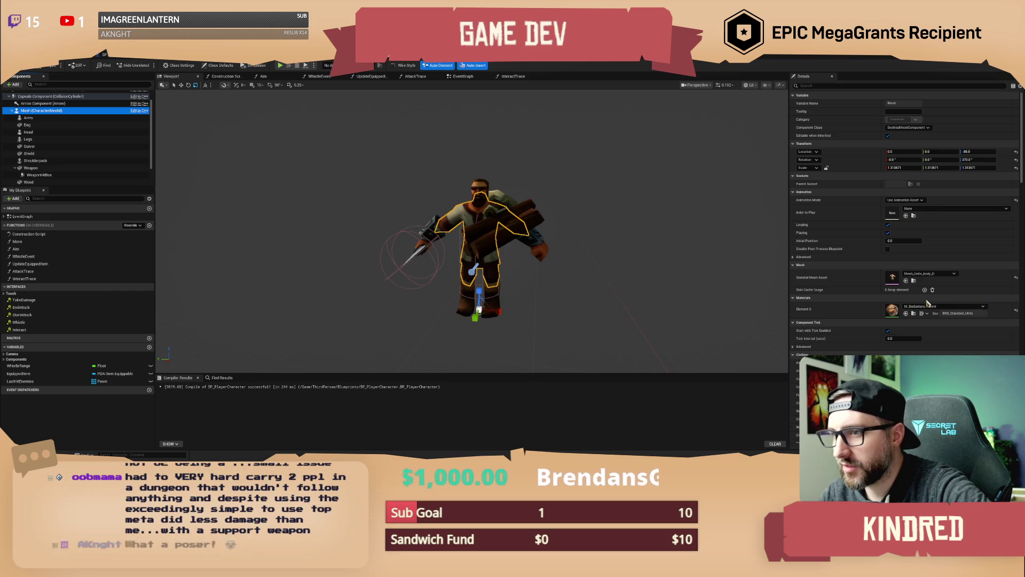
Preview Anim_Fall_Loop, Anim_infantry_01_idle and Anim_infantry_08_attack_B on the character mesh
left_click(935, 208)
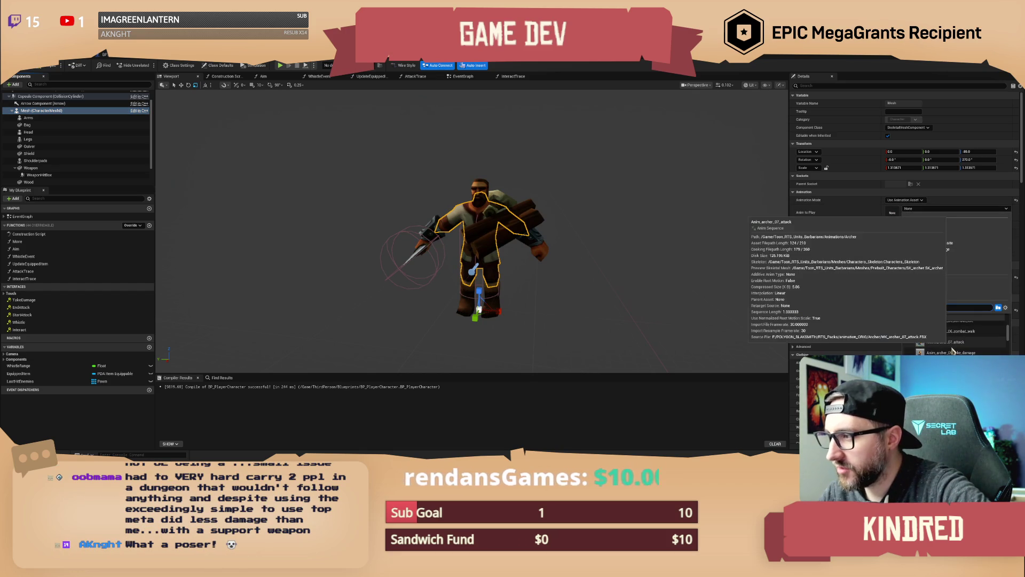
left_click(951, 342)
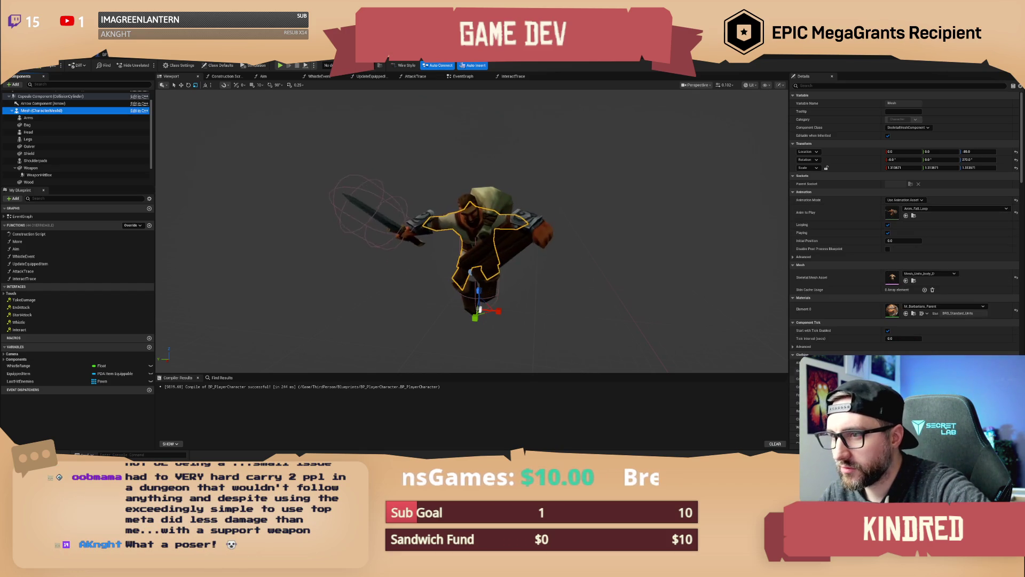
left_click(922, 210)
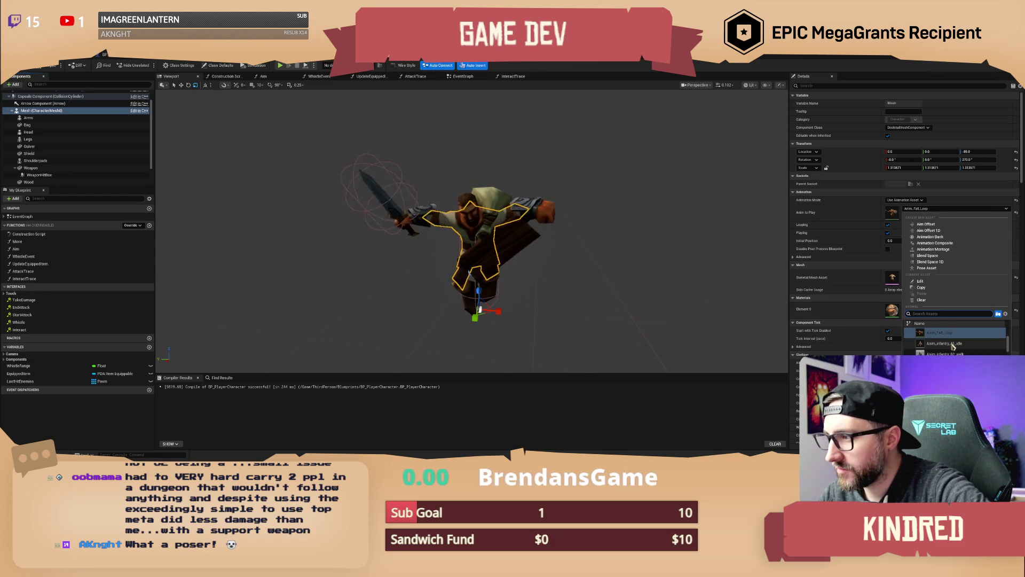
left_click(939, 343)
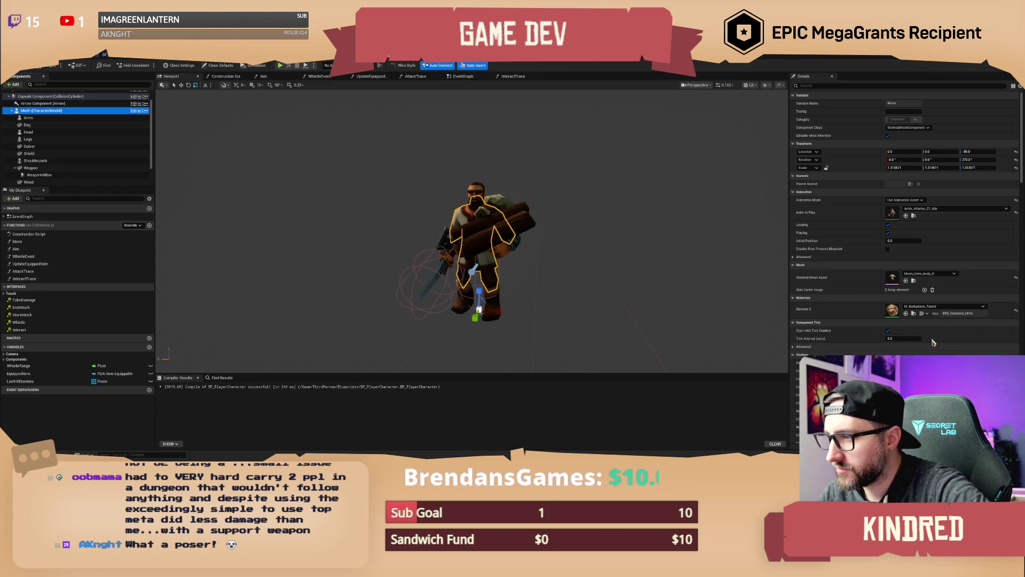
left_click(935, 210)
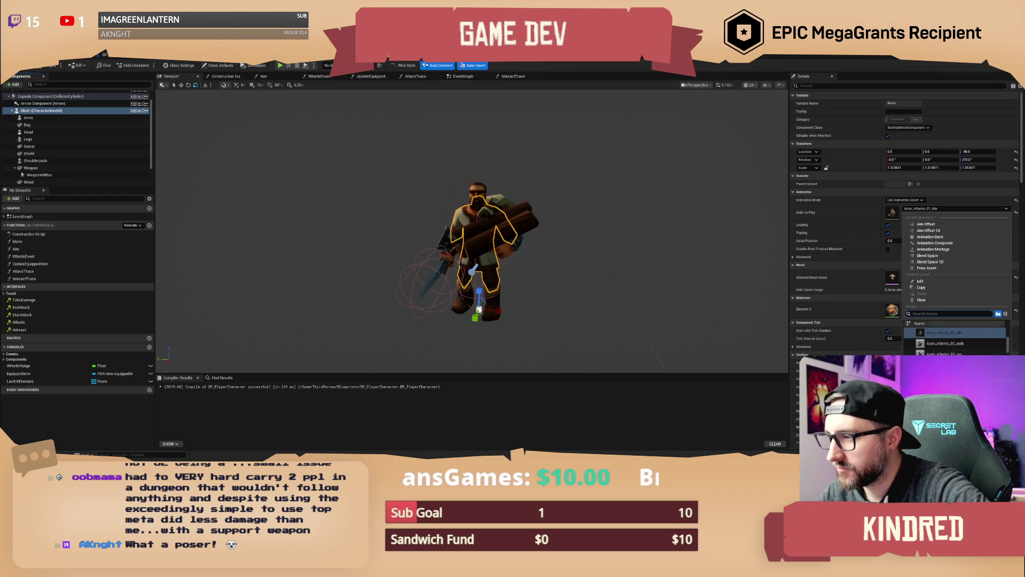
scroll(946, 342, "down", 2)
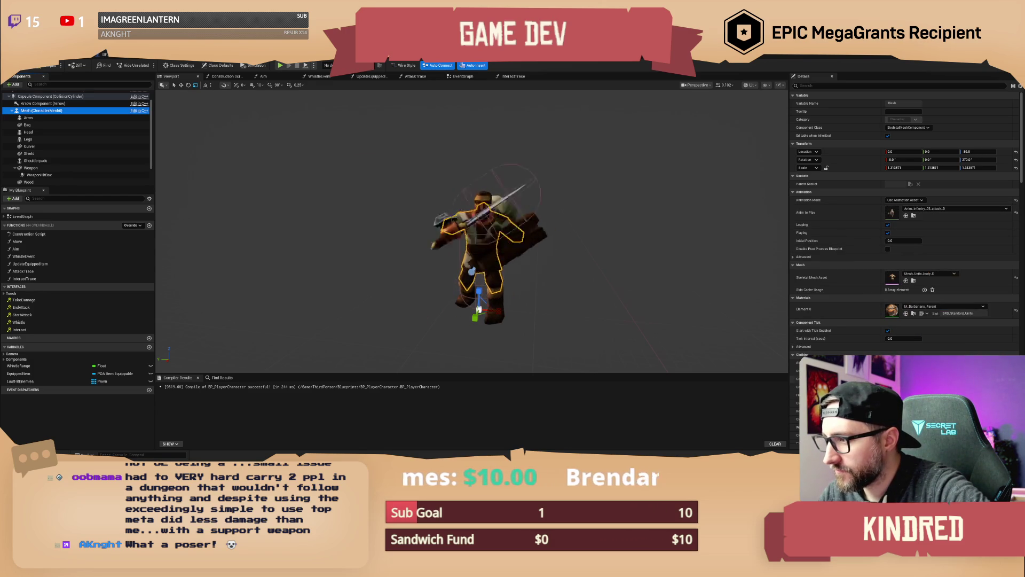
left_click(945, 345)
Preview Anim_infantry_03_run, then settle the mesh back on an idle animation
left_click(934, 209)
left_click(939, 331)
left_click(935, 208)
scroll(939, 339, "up", 3)
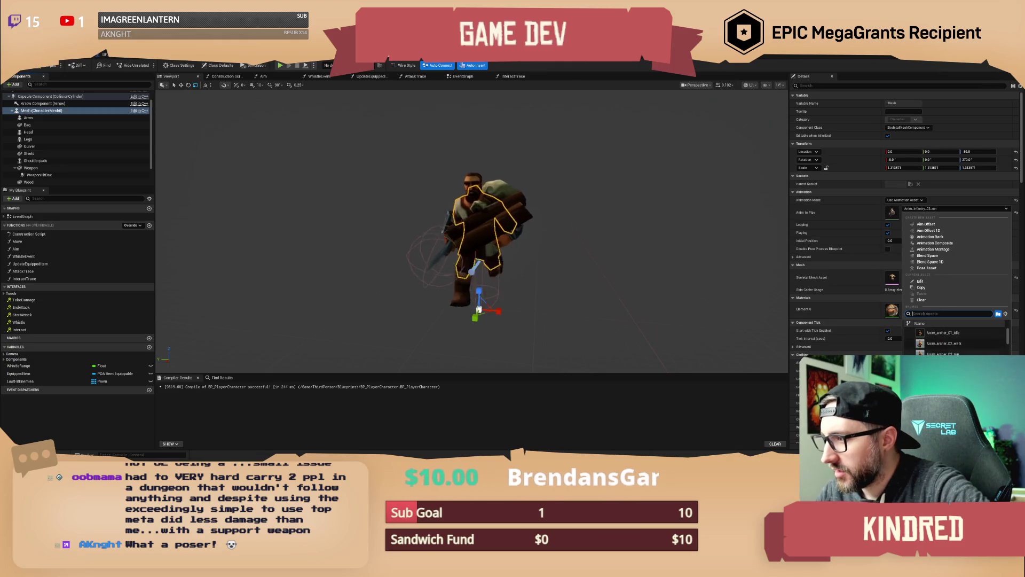
left_click(938, 334)
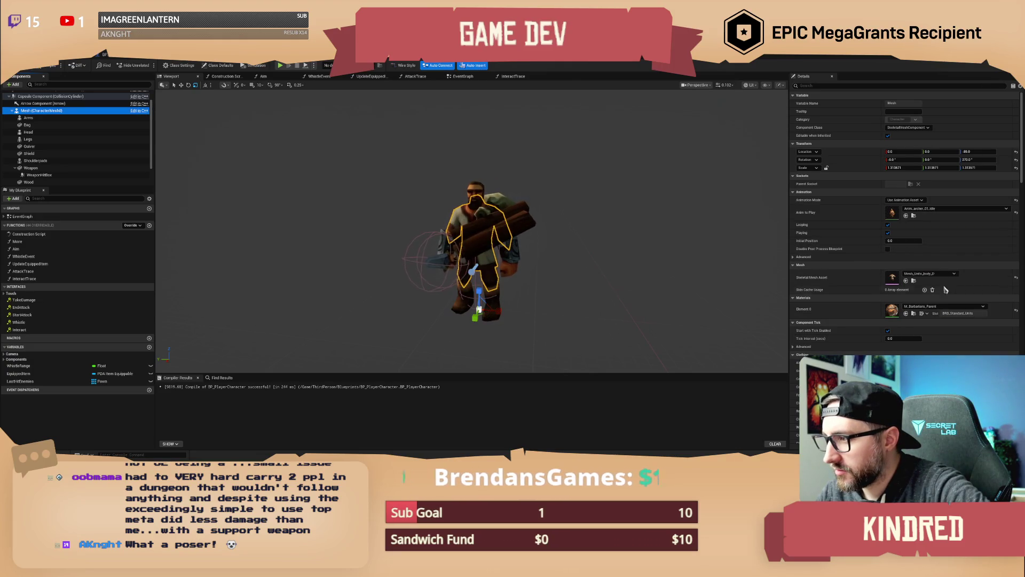
left_click(902, 200)
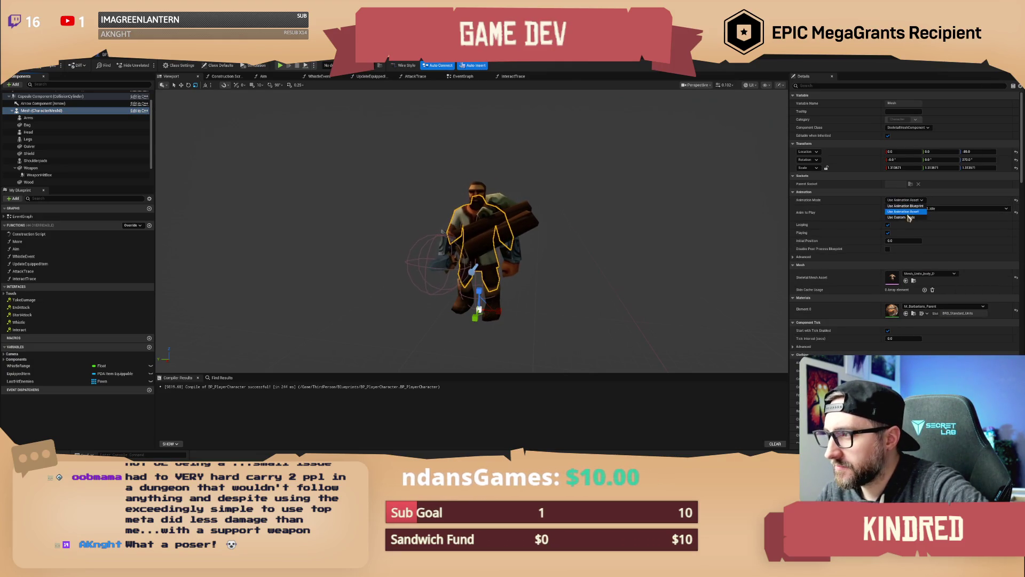
Return the mesh to Use Animation Blueprint and try the AnimBP_Bear_C and AnimPreviewInstance classes
left_click(904, 206)
left_click(905, 208)
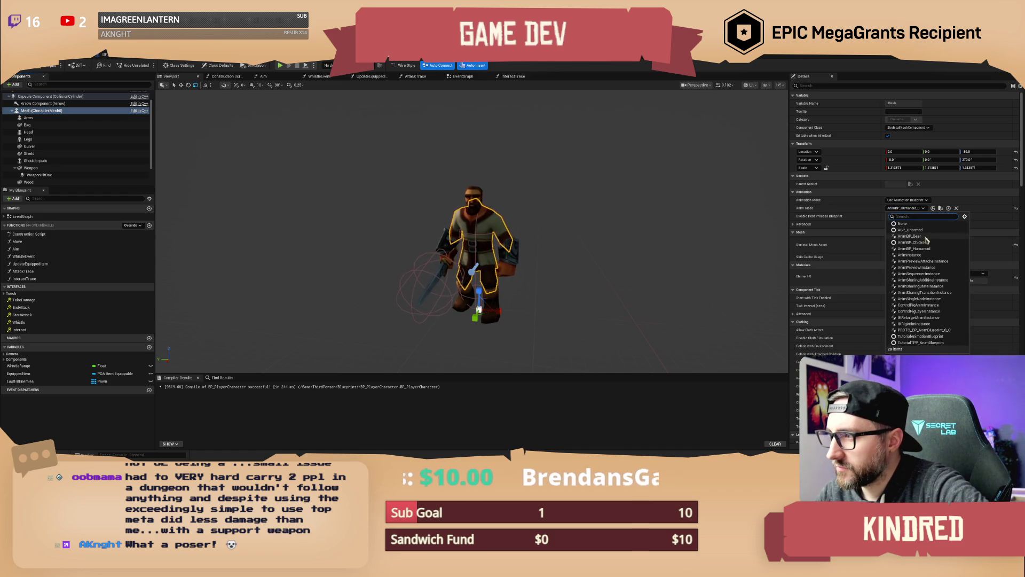
left_click(909, 236)
left_click(905, 208)
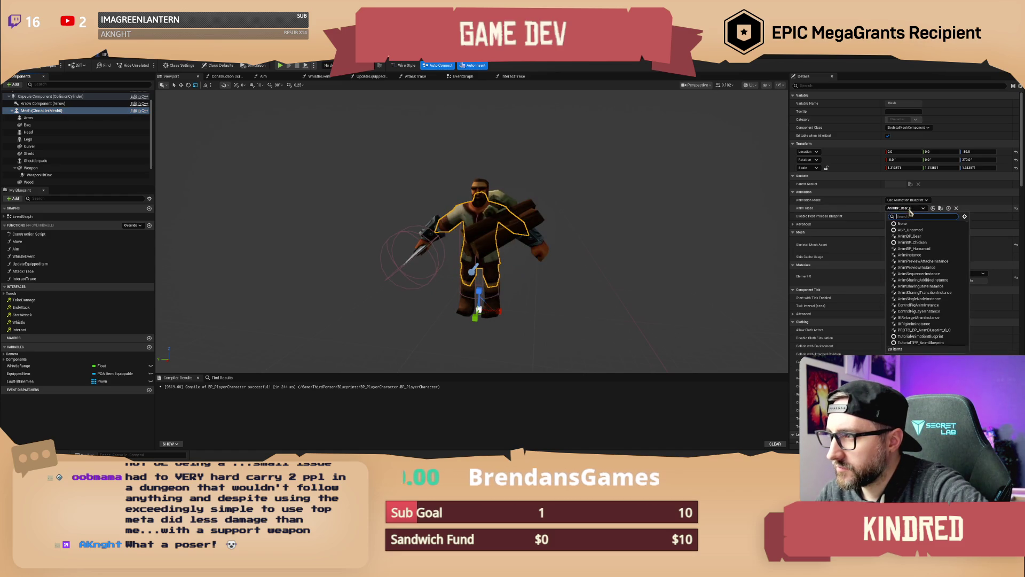
left_click(914, 267)
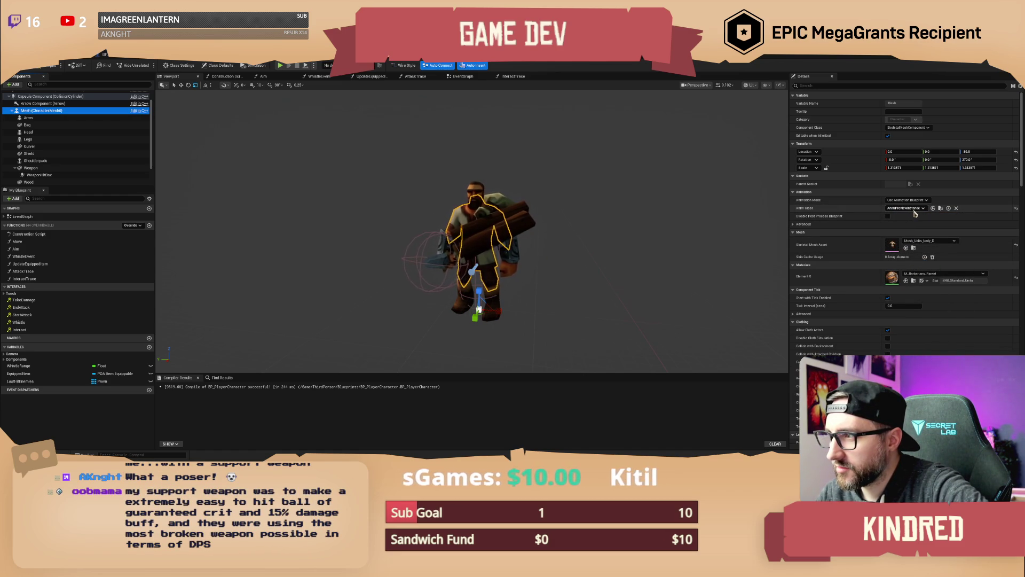
Reselect AnimBP_Humanoid_C, compile BP_PlayerCharacter, and switch to the humanoid Locomotion graph
left_click(913, 209)
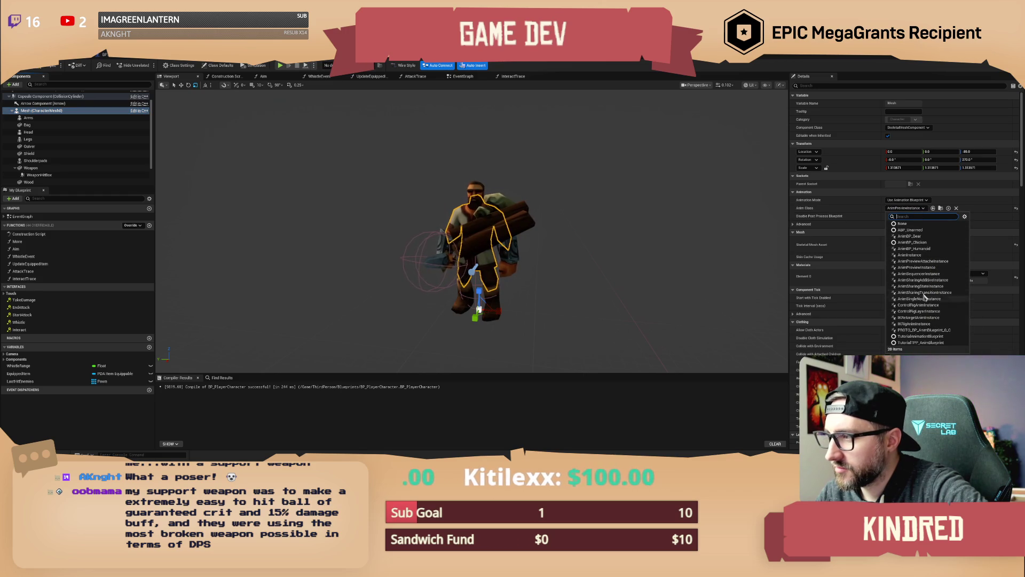
left_click(926, 249)
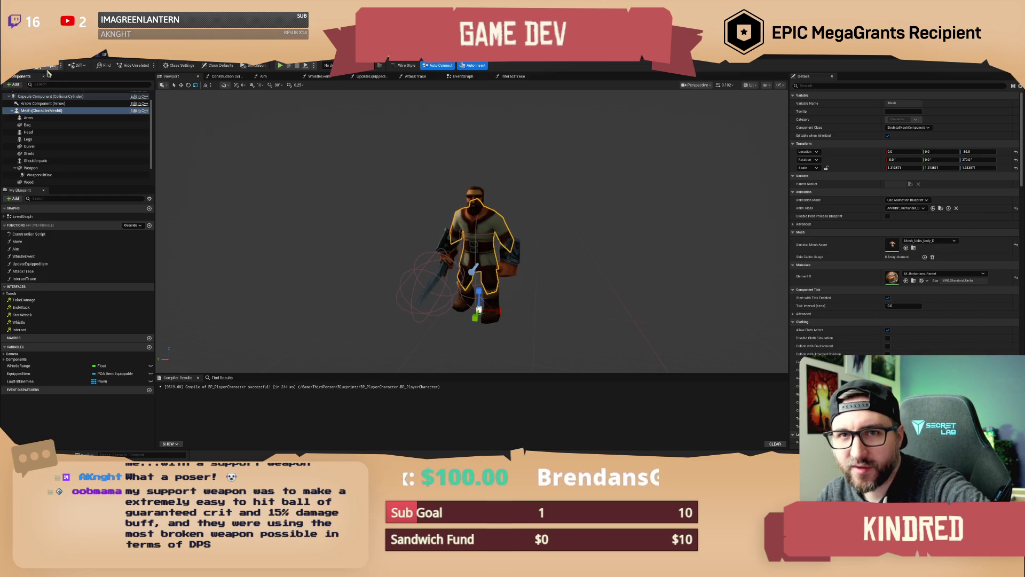
key("F7")
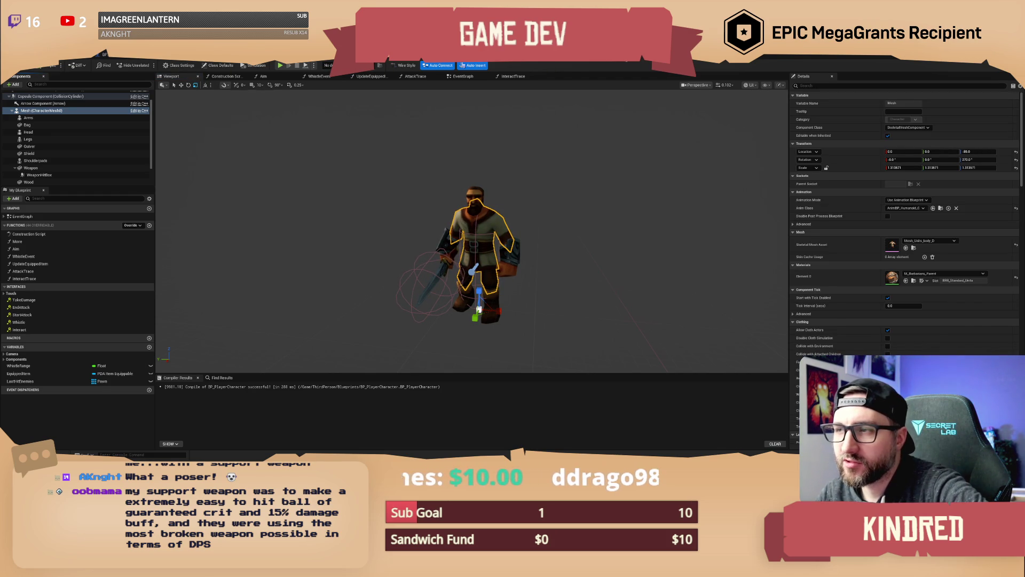
key("ctrl+Tab")
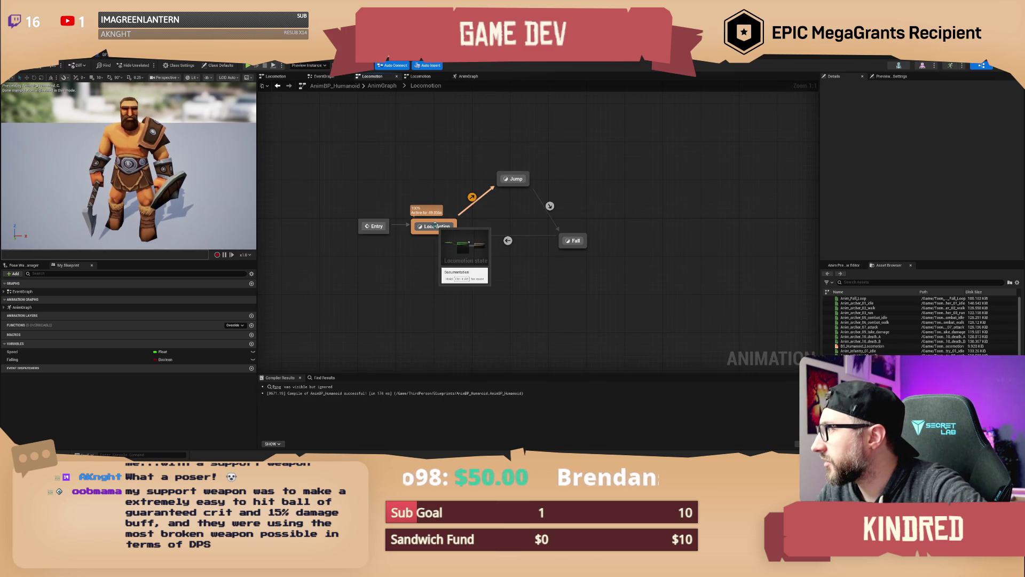
Inspect the Jump state's animation playback settings, then return to the state machine
double_click(512, 179)
left_click(498, 224)
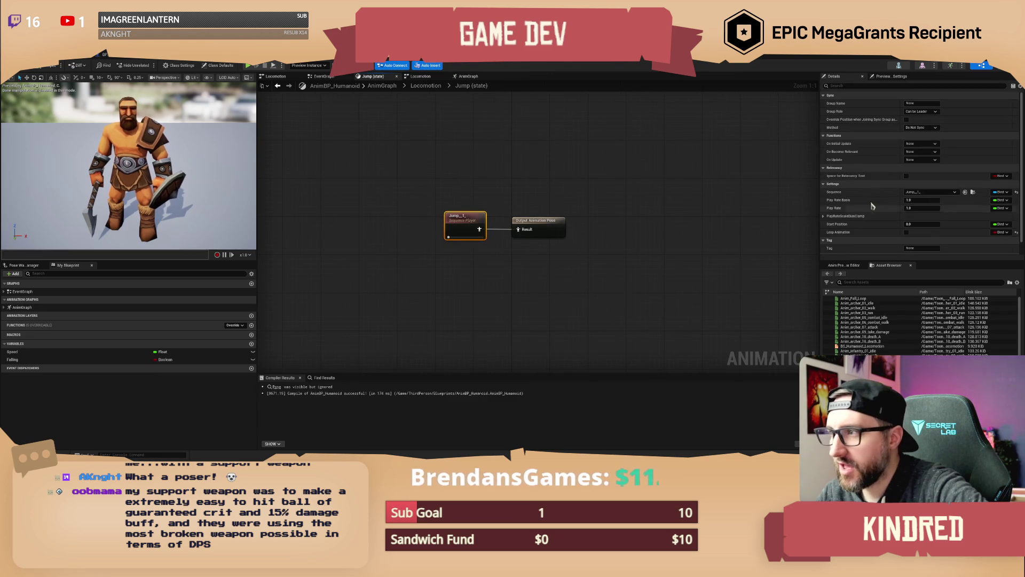
scroll(894, 214, "down", 1)
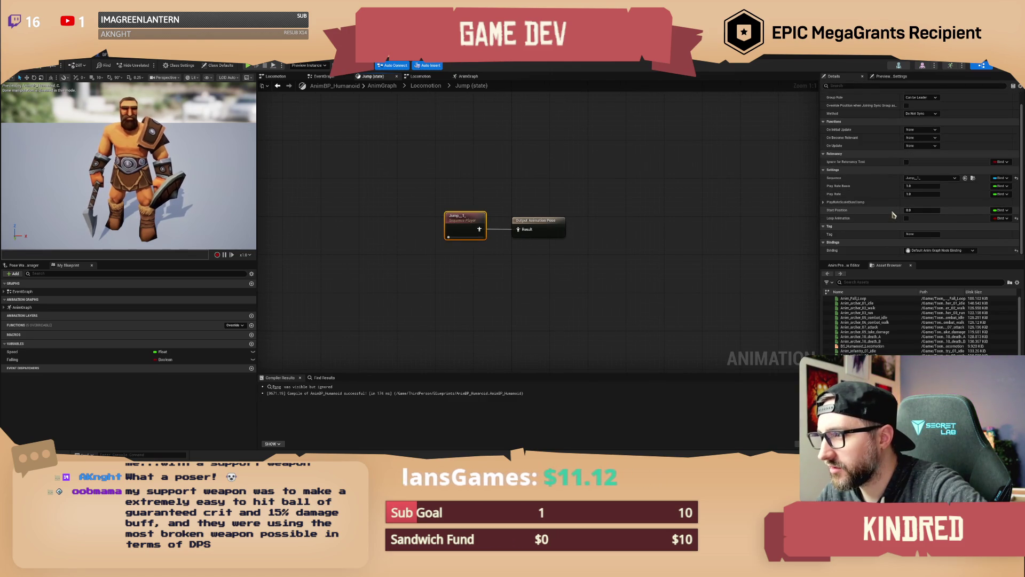
scroll(896, 215, "up", 1)
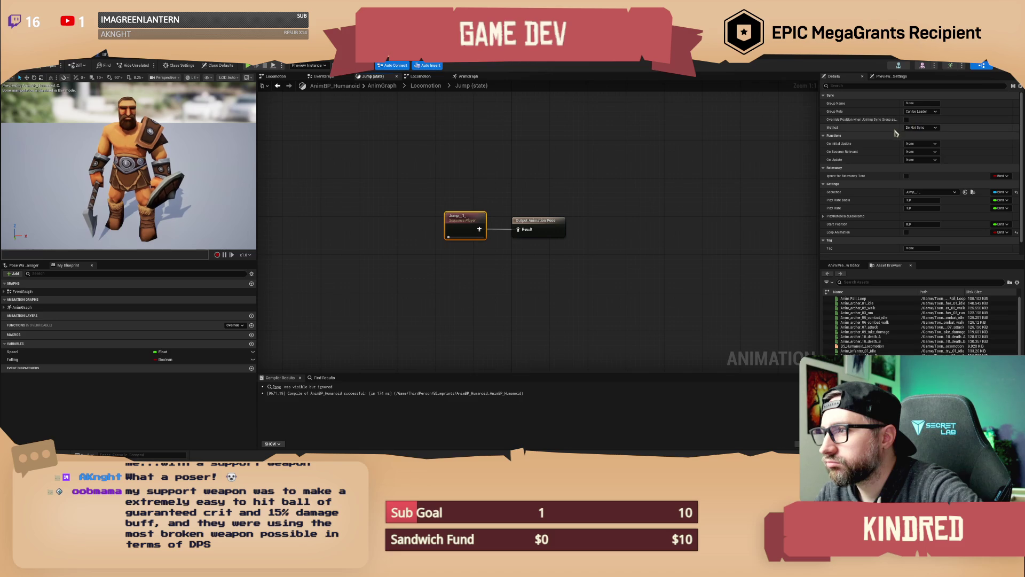
scroll(899, 219, "down", 1)
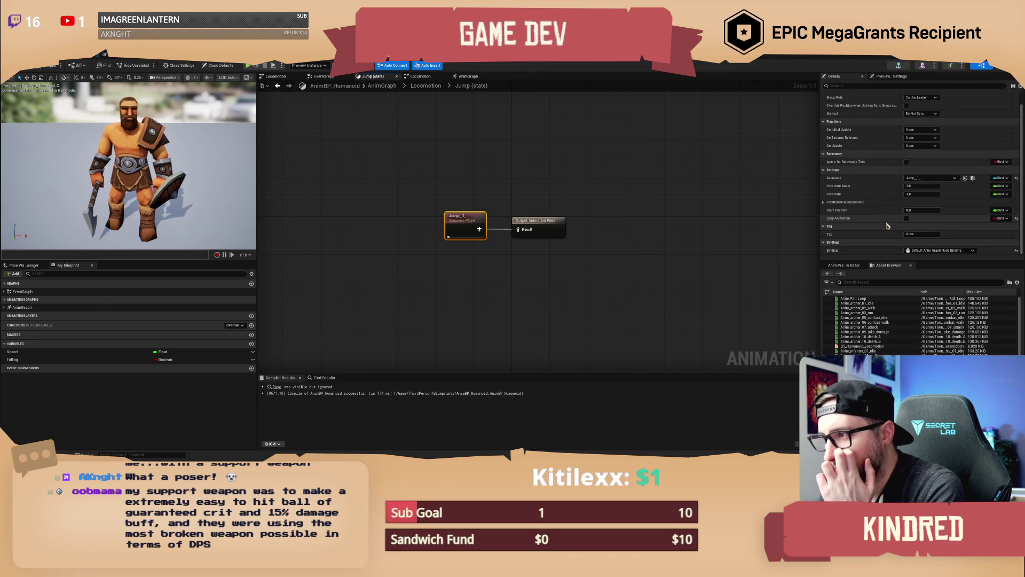
scroll(886, 225, "up", 1)
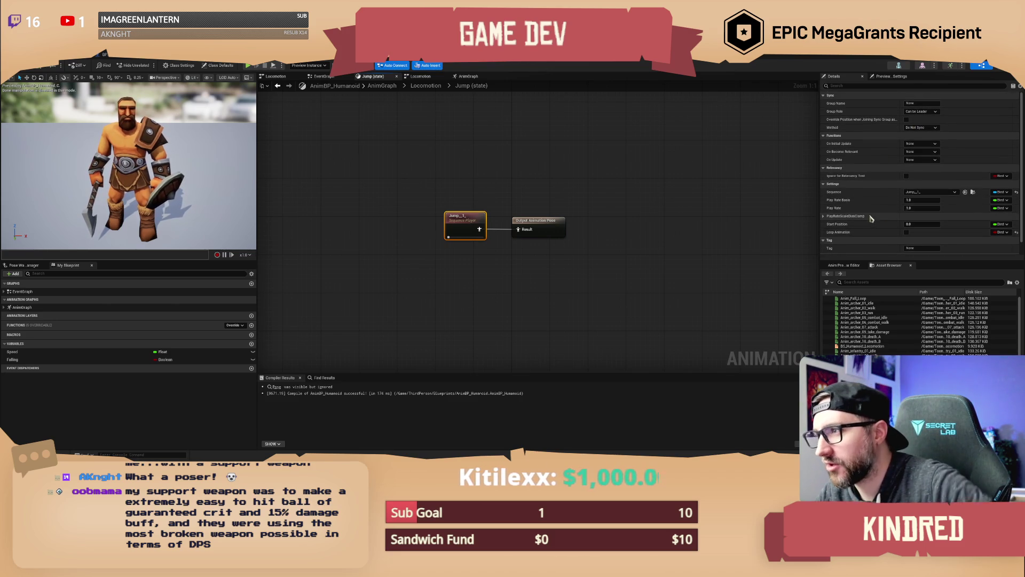
key("Home")
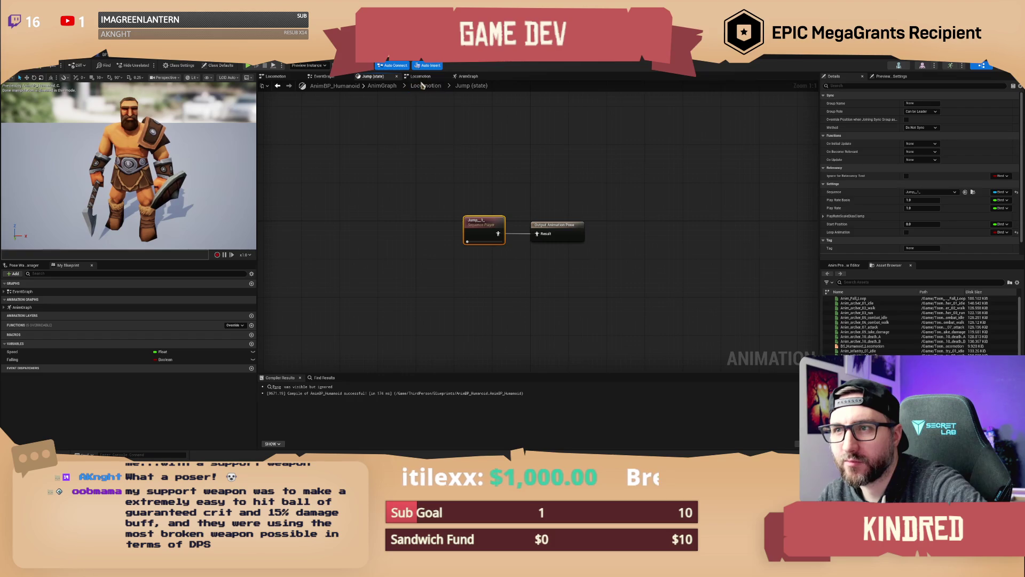
left_click(425, 85)
Inspect the Fall state's Anim_Fall_Loop playback settings
double_click(635, 257)
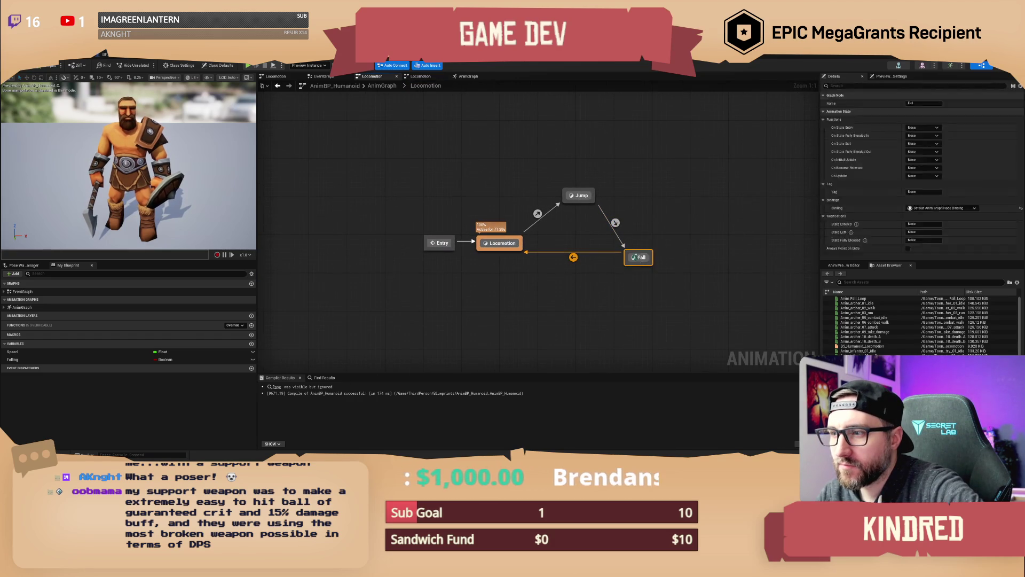
left_click(436, 229)
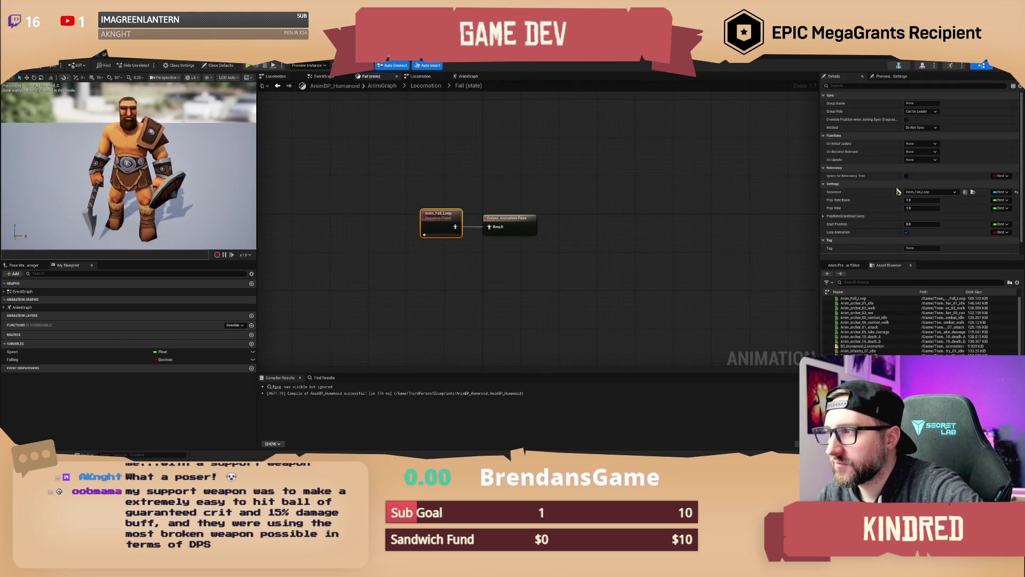
scroll(878, 208, "down", 1)
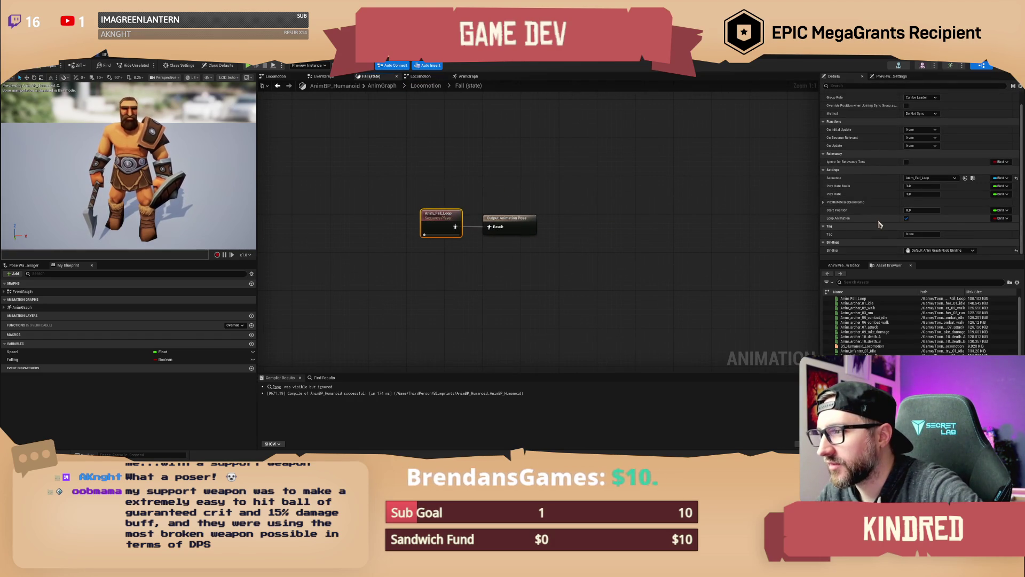
left_click(427, 87)
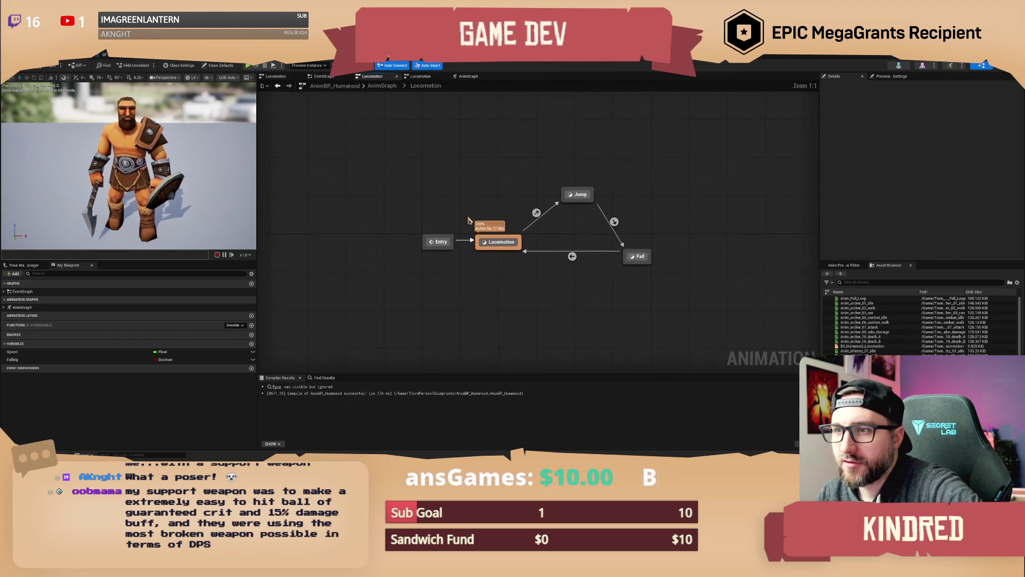
Inspect the Locomotion state's BS_Humanoid_Locomotion node, then bring up the EventGraph
double_click(507, 243)
left_click(520, 195)
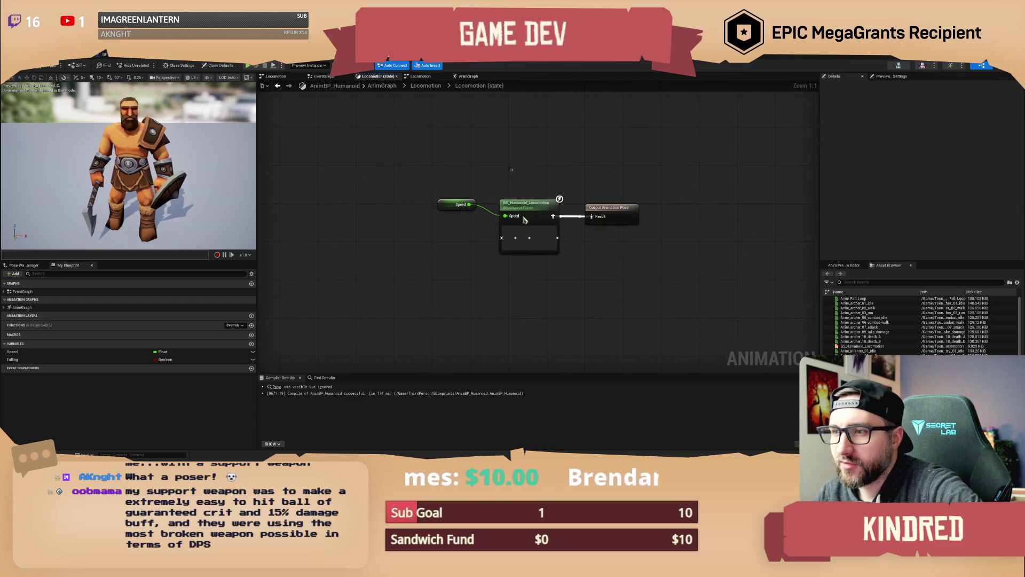
scroll(882, 185, "down", 1)
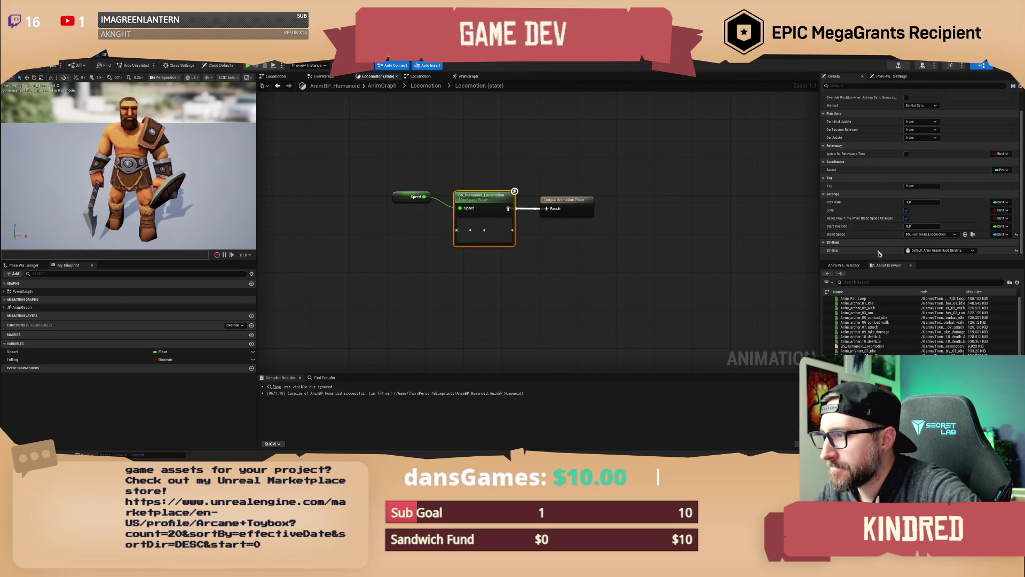
left_click(425, 86)
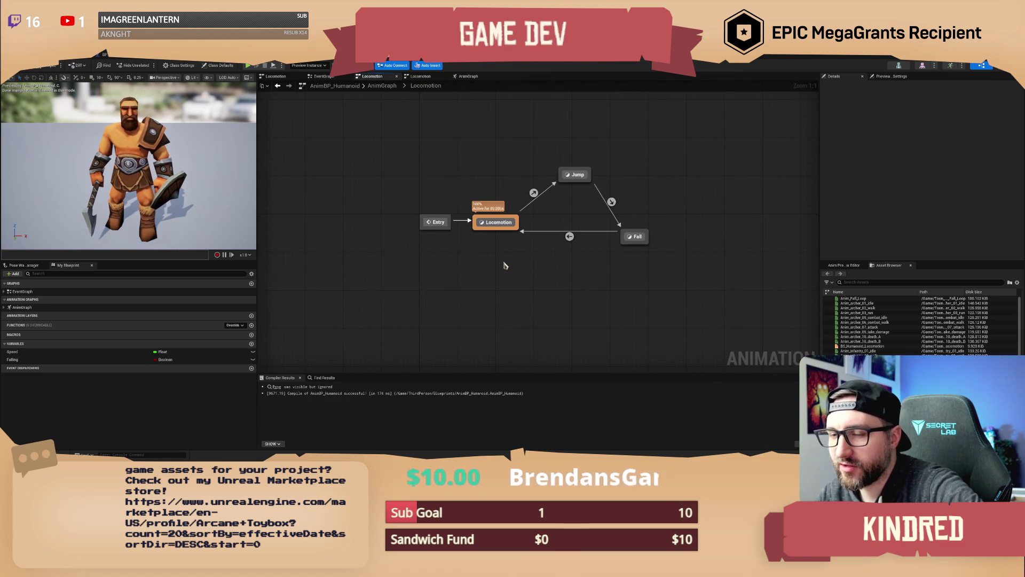
left_click(422, 77)
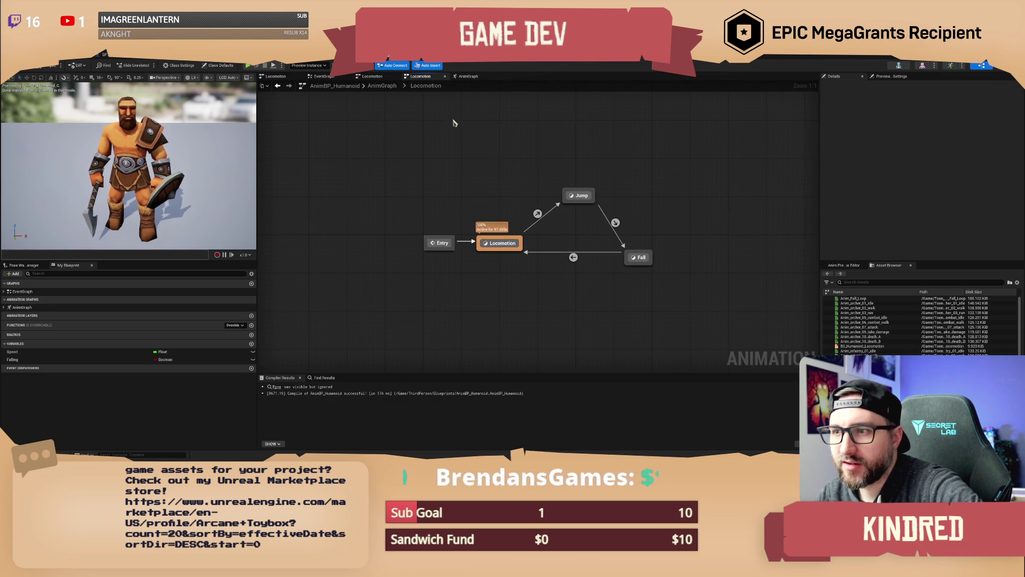
left_click(323, 78)
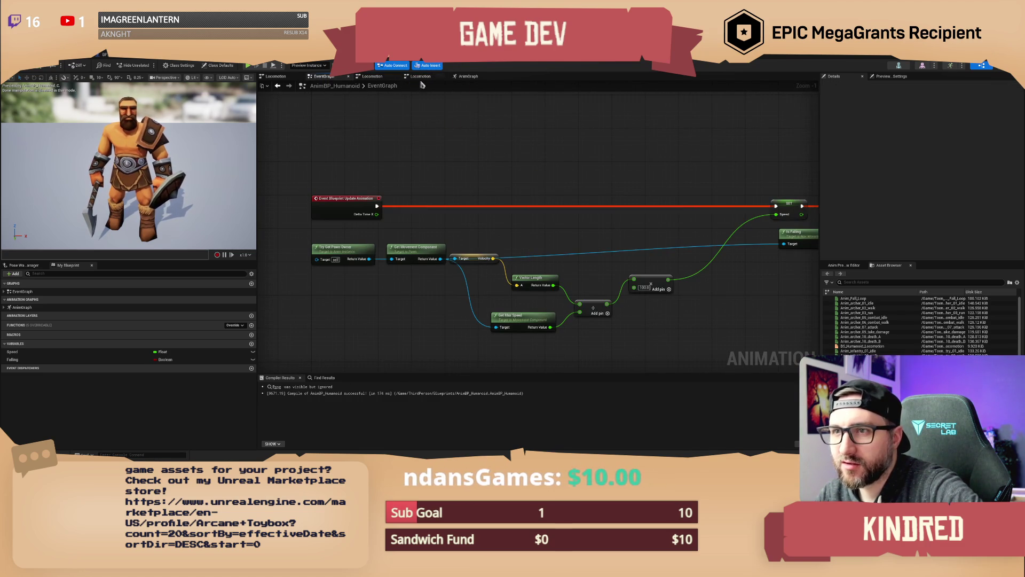
Wire Anim_archer_01_idle into the AnimGraph Output Pose, compile, and open the Locomotion state graph
left_click(468, 79)
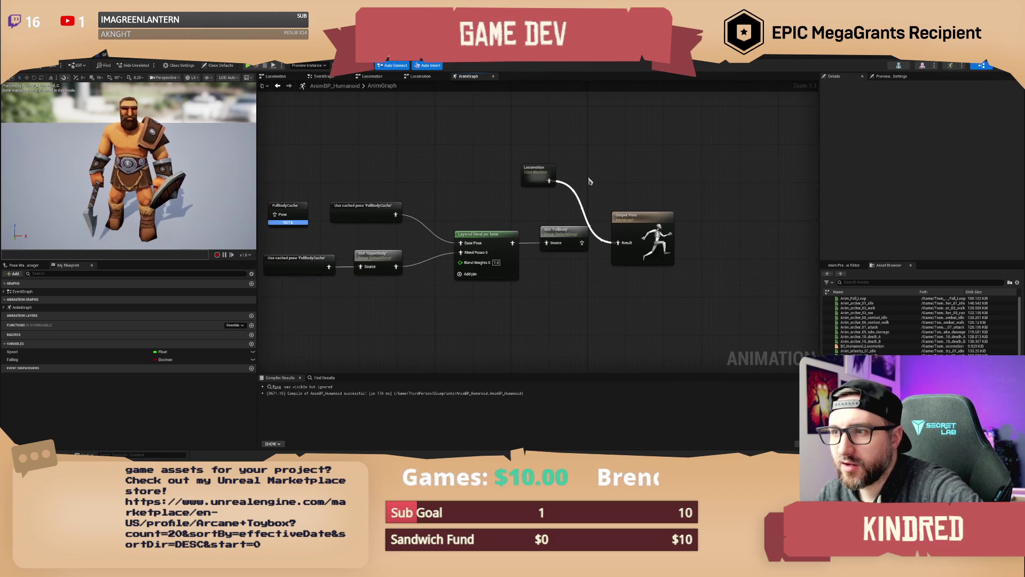
left_click_drag(589, 182, 633, 179)
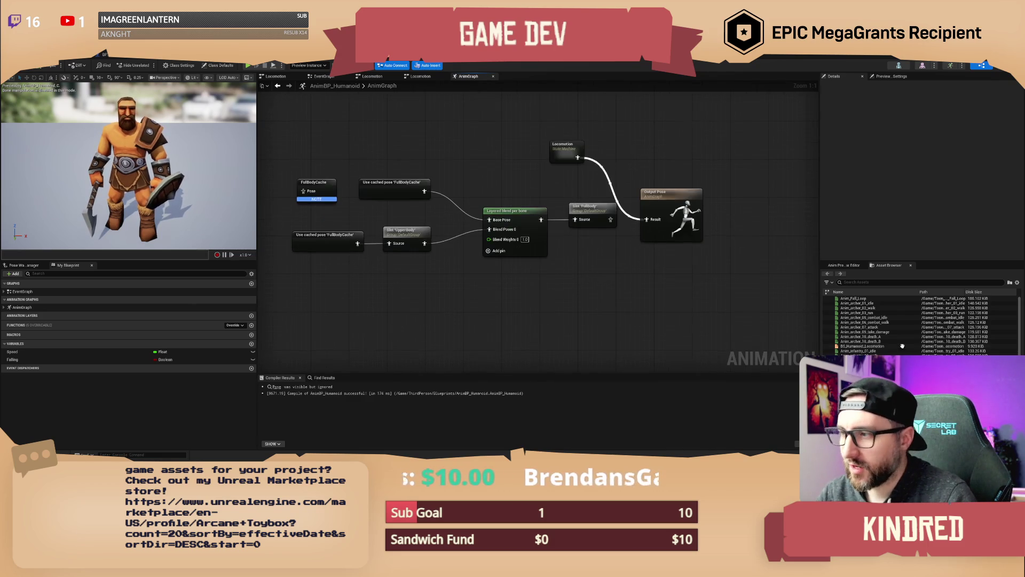
mouse_move(841, 303)
left_mouse_down()
mouse_move(747, 321)
mouse_move(581, 277)
mouse_move(648, 221)
left_mouse_up()
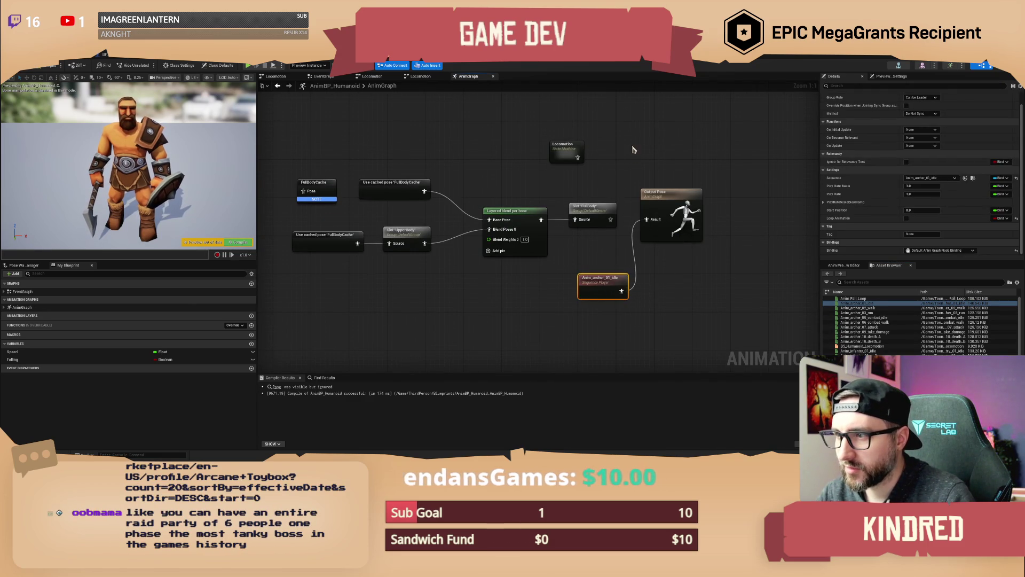
left_click(47, 66)
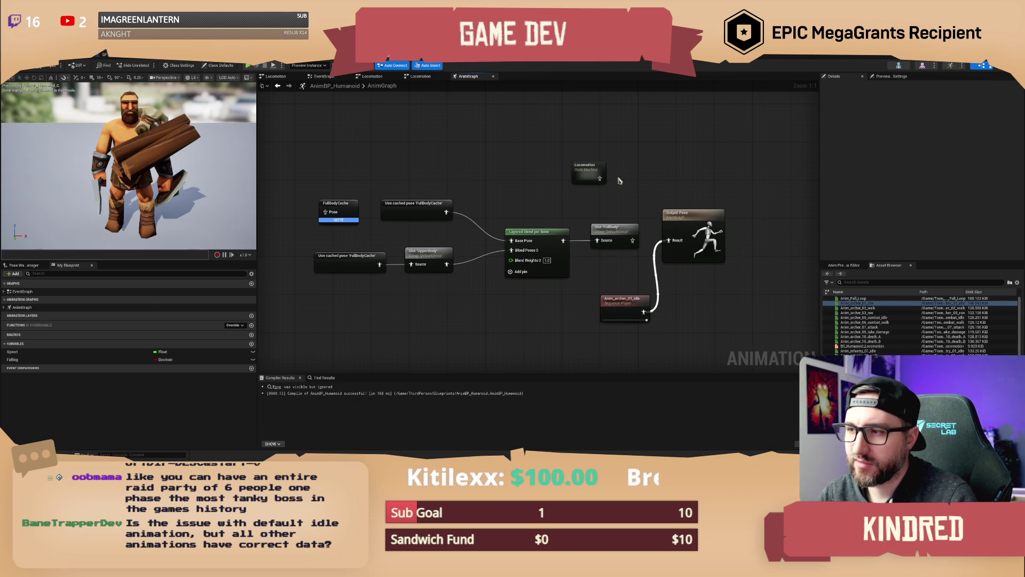
double_click(578, 170)
double_click(501, 242)
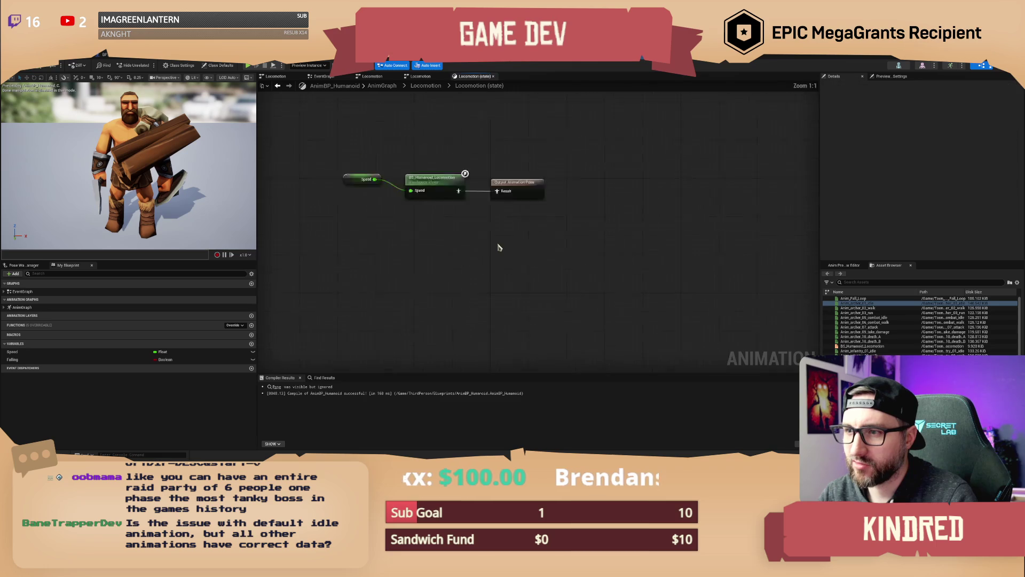
left_click(524, 223)
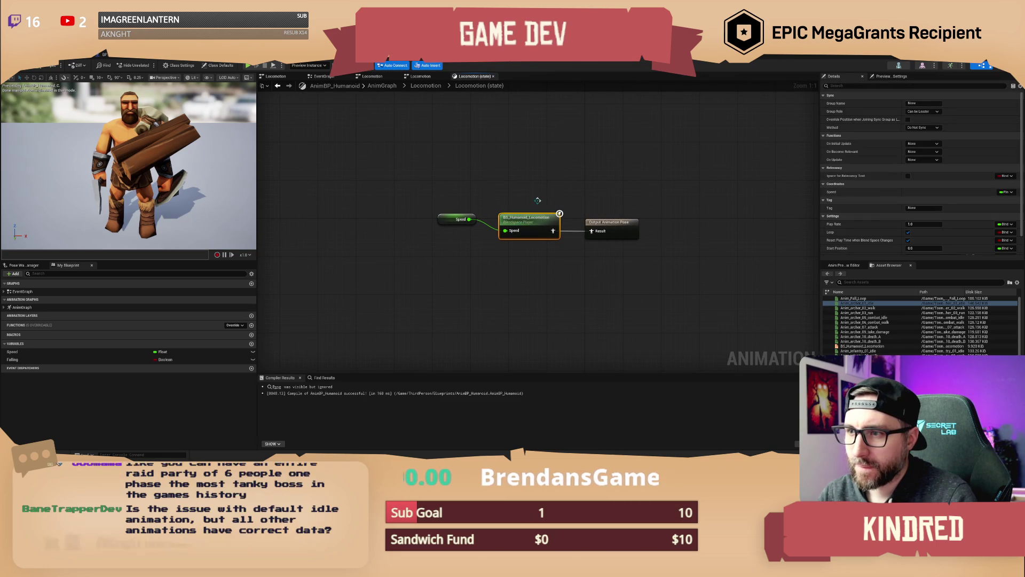
double_click(528, 224)
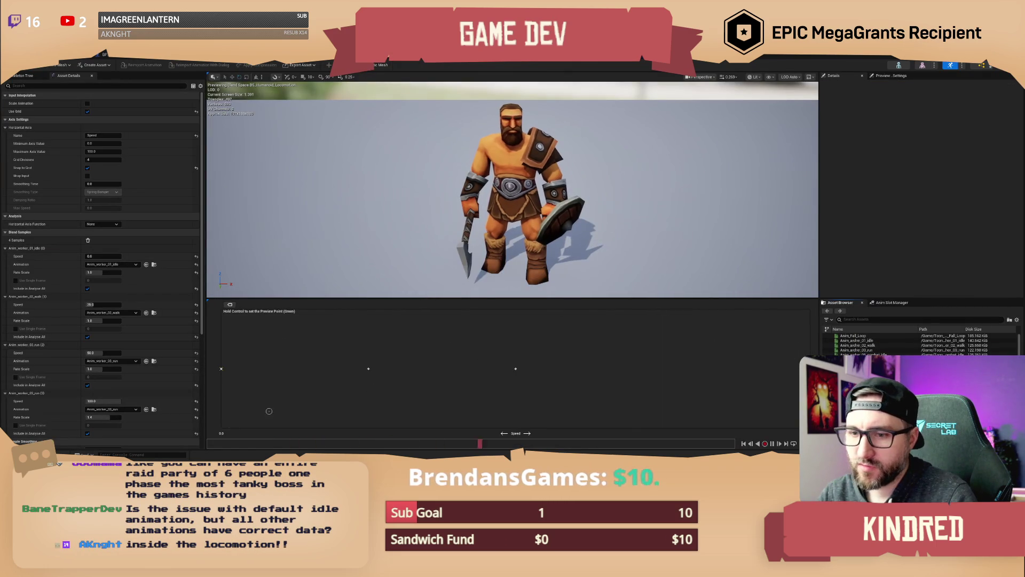
left_click(773, 444)
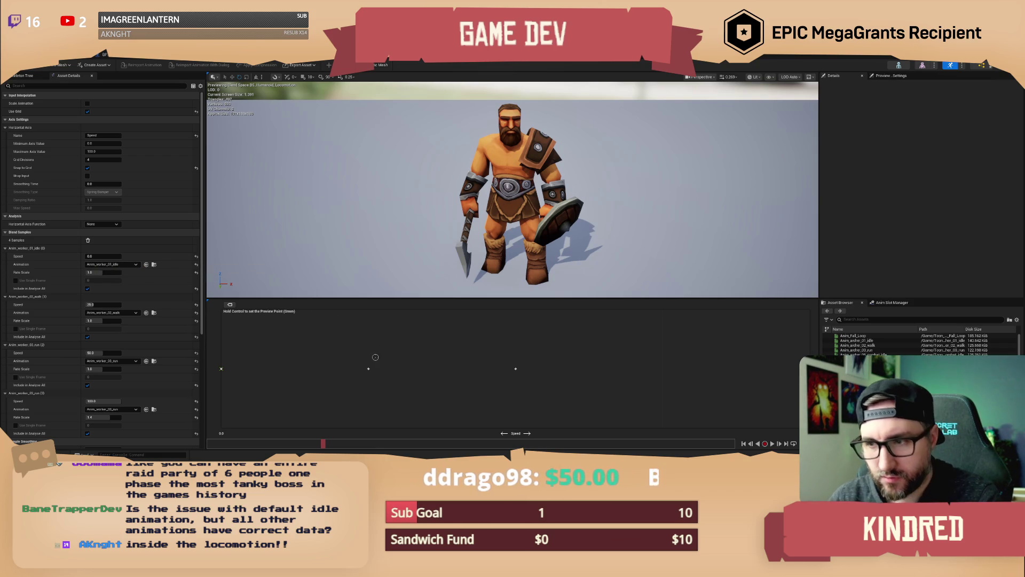
left_click(221, 369)
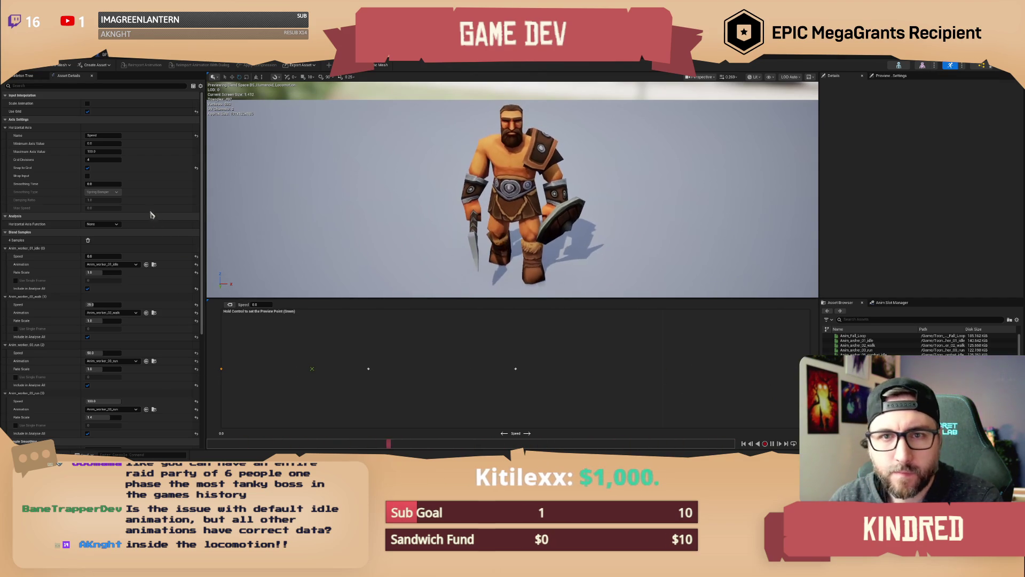
scroll(143, 310, "down", 6)
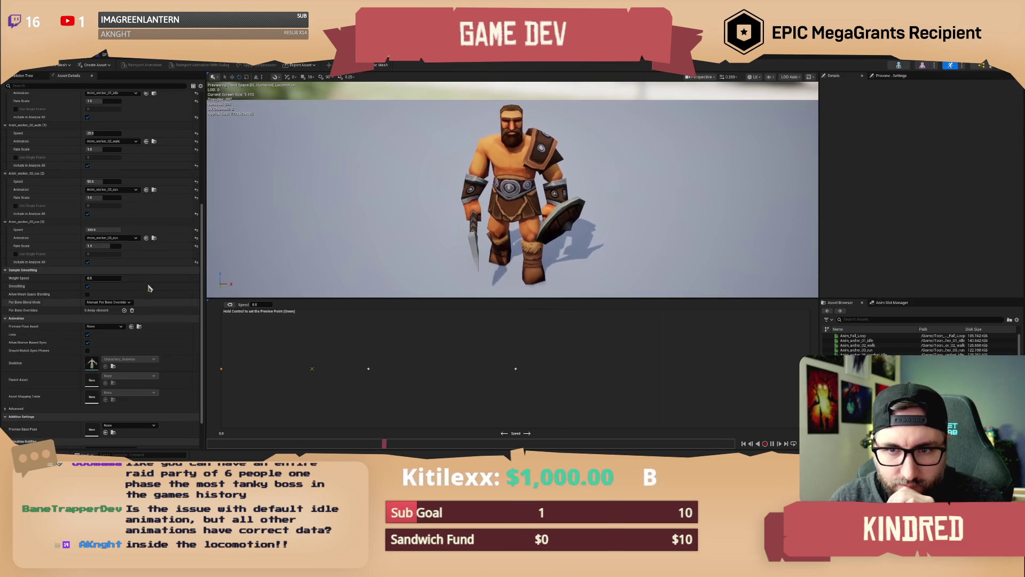
scroll(149, 290, "down", 2)
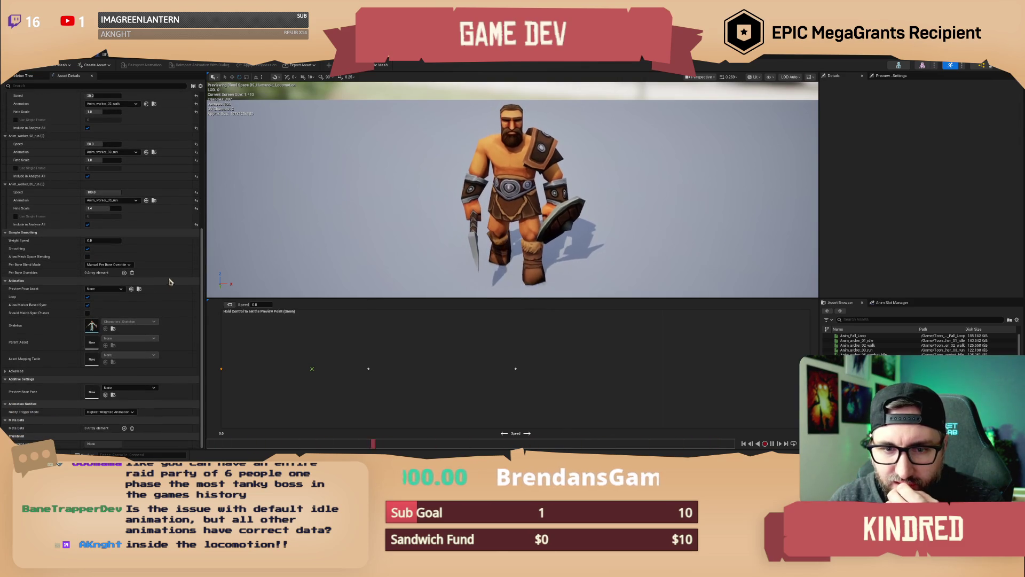
scroll(170, 282, "up", 1)
scroll(181, 279, "up", 2)
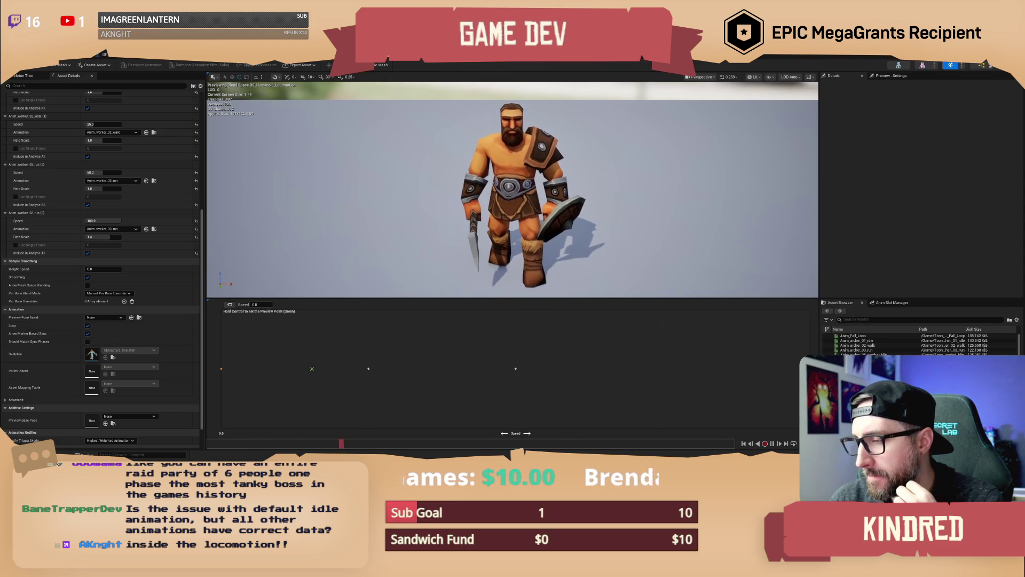
key("ctrl+Tab")
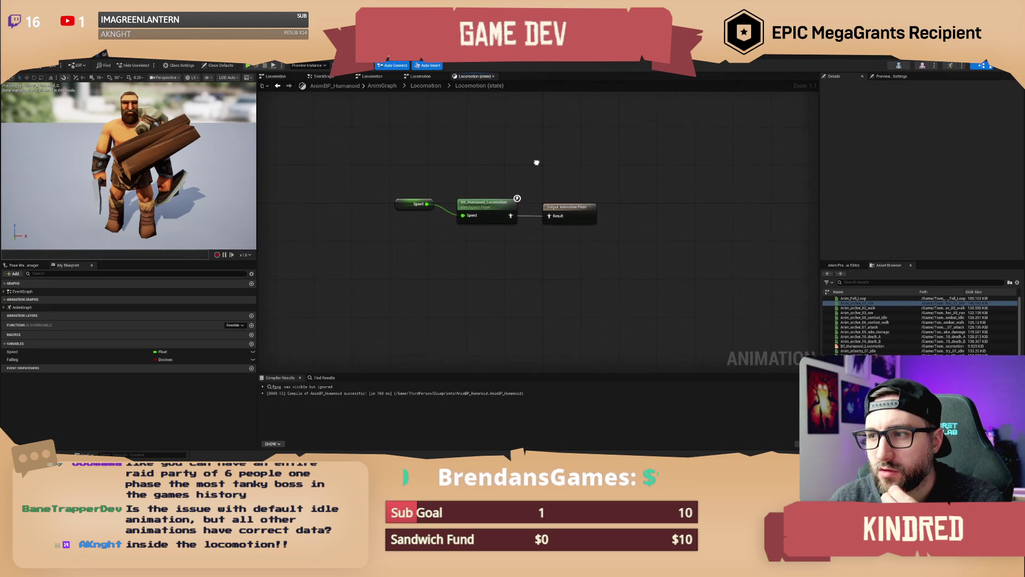
Test Anim_archer_02_walk as the state's Result, then restore BS_Humanoid_Locomotion and recompile
mouse_move(876, 336)
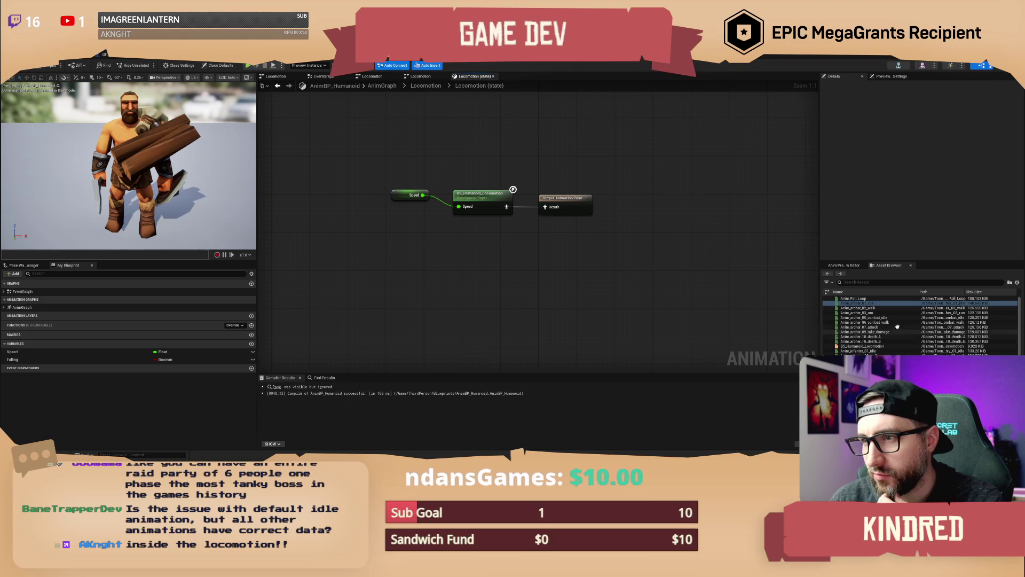
mouse_move(874, 308)
left_mouse_down()
mouse_move(719, 311)
mouse_move(523, 230)
mouse_move(545, 207)
left_mouse_up()
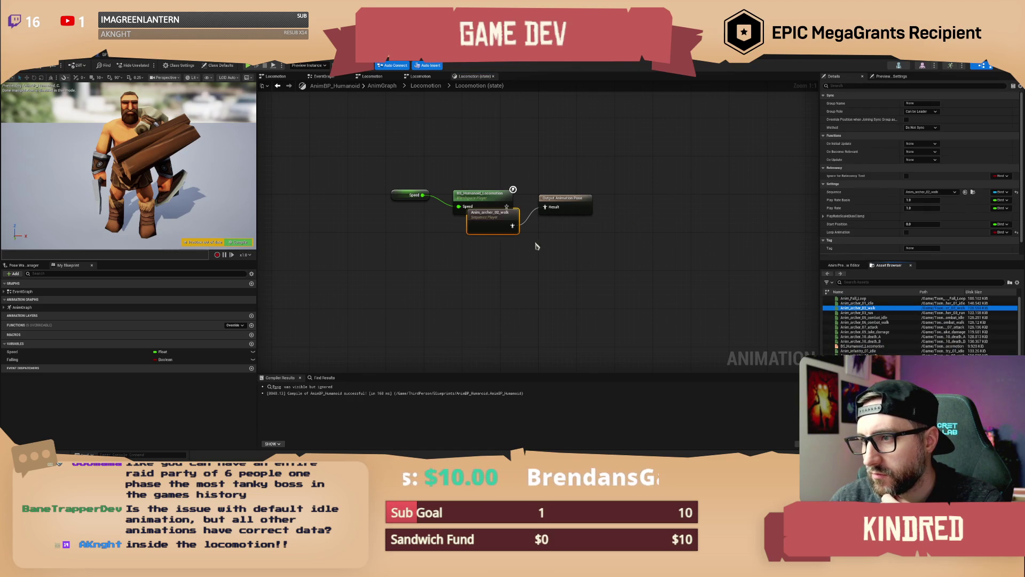
left_click(47, 71)
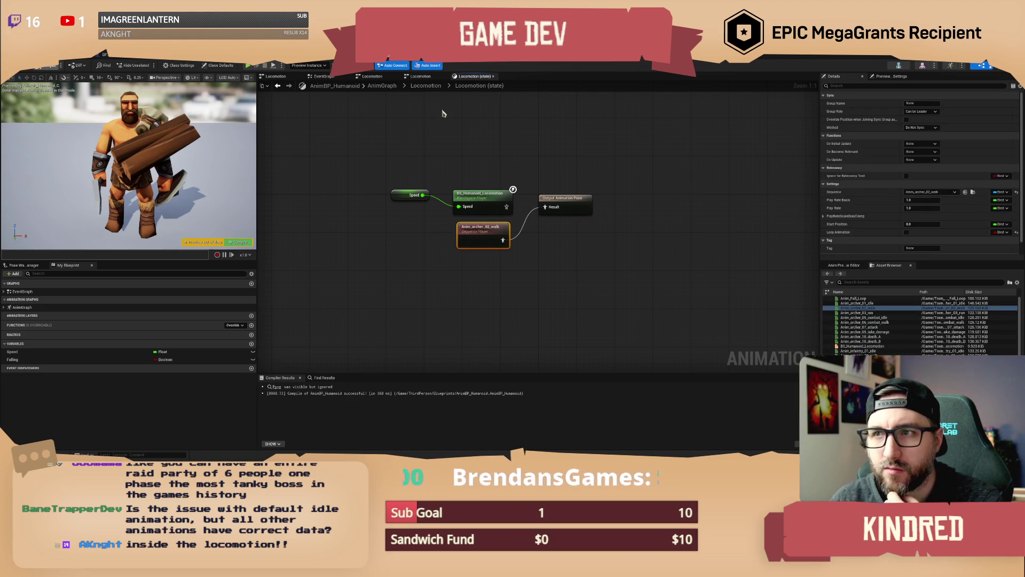
left_click_drag(508, 207, 545, 206)
left_click(46, 70)
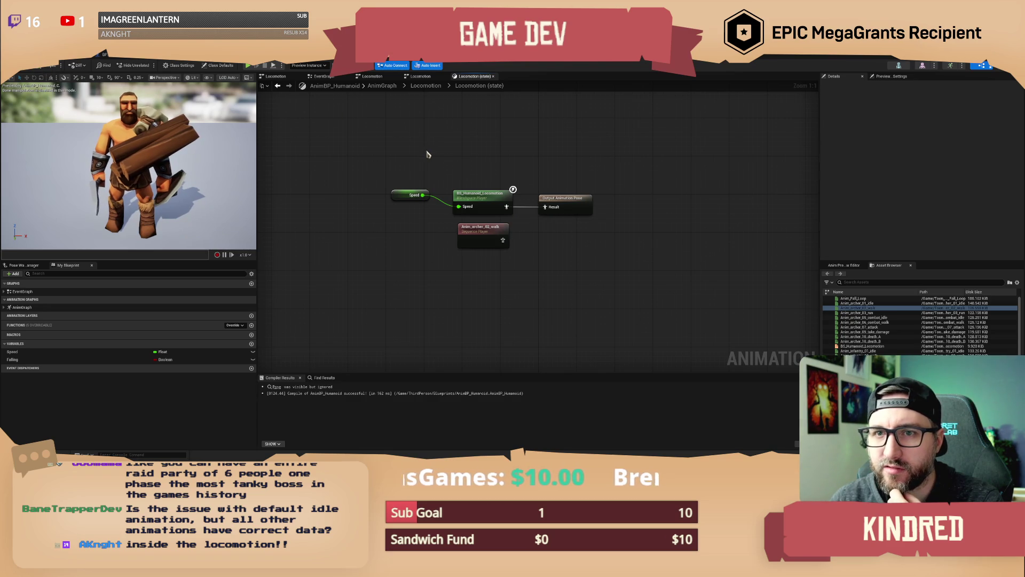
left_click(421, 82)
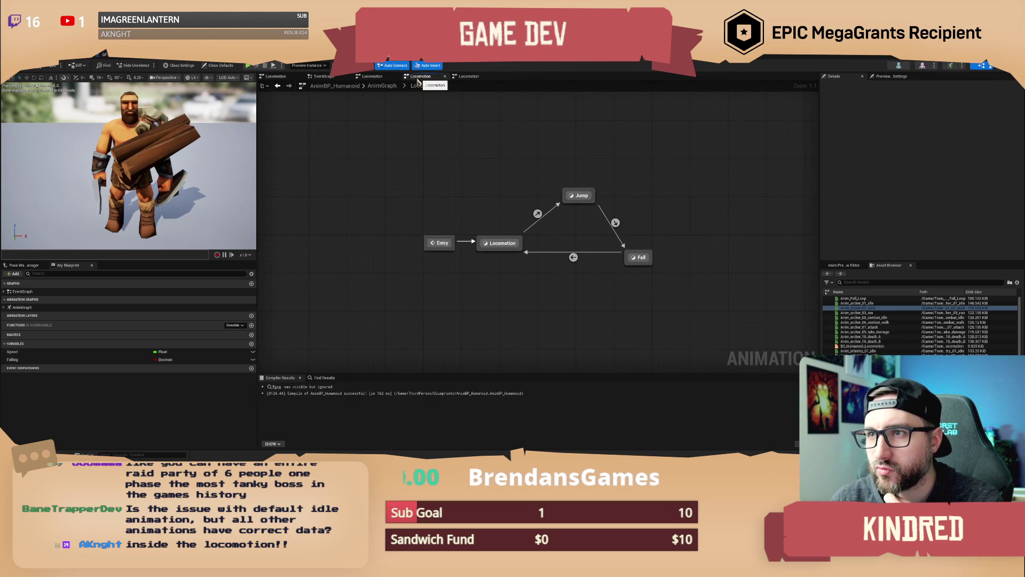
left_click(382, 86)
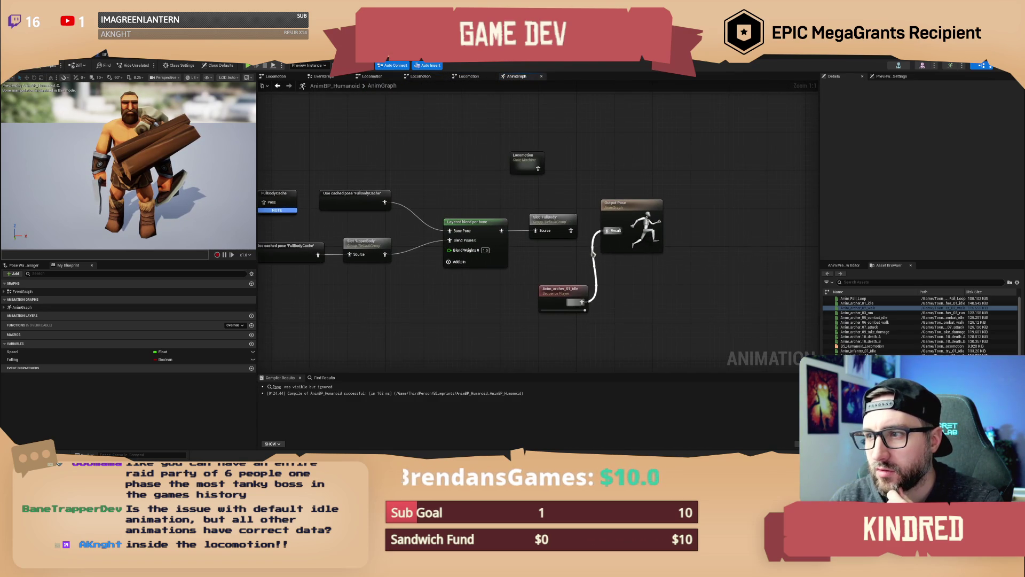
Connect Slot 'FullBody' to Output Pose, delete the idle and Locomotion nodes, and recompile
left_click_drag(567, 234, 607, 231)
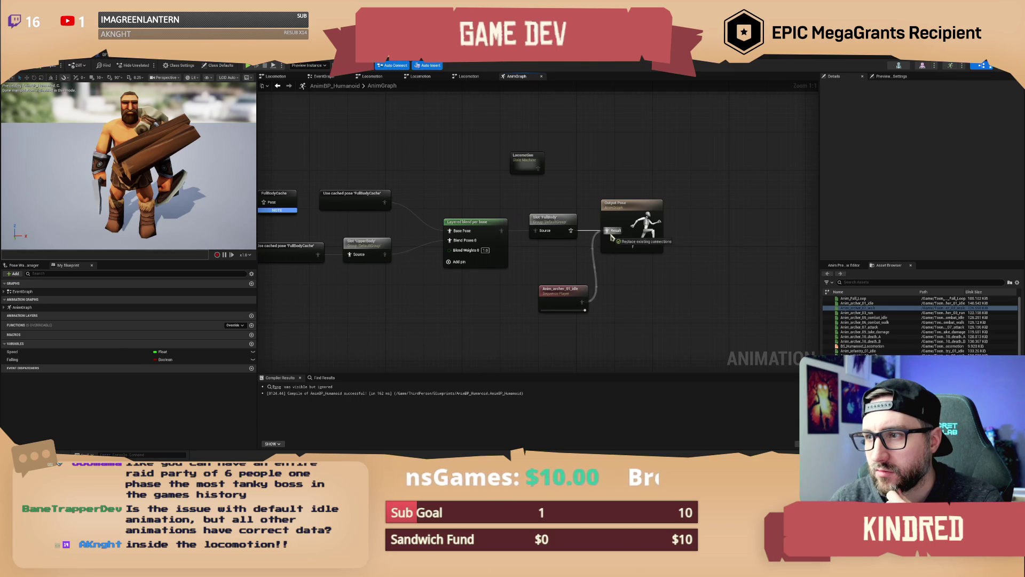
left_click(575, 292)
key("Delete")
left_click(524, 163)
key("Delete")
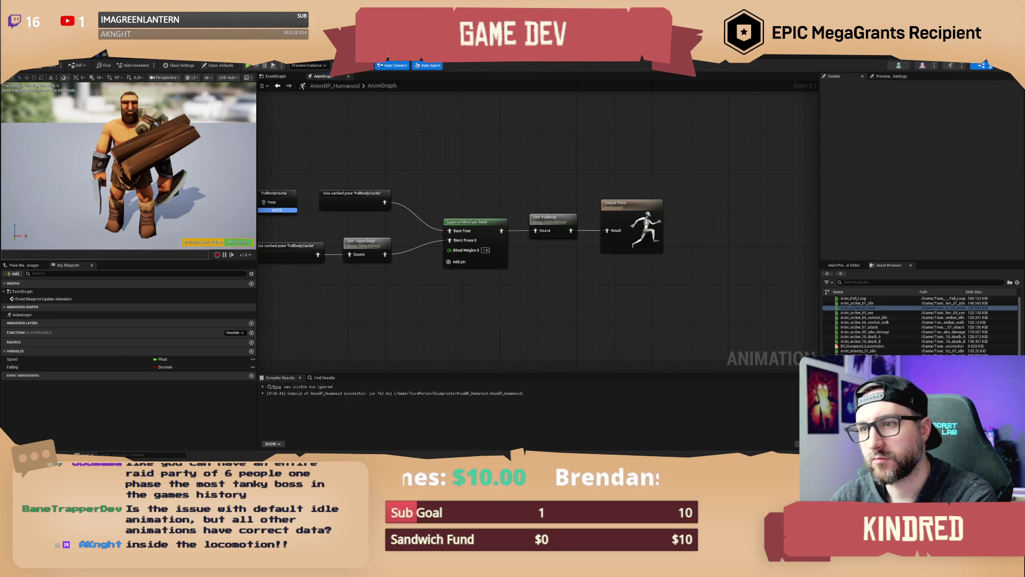
key("F7")
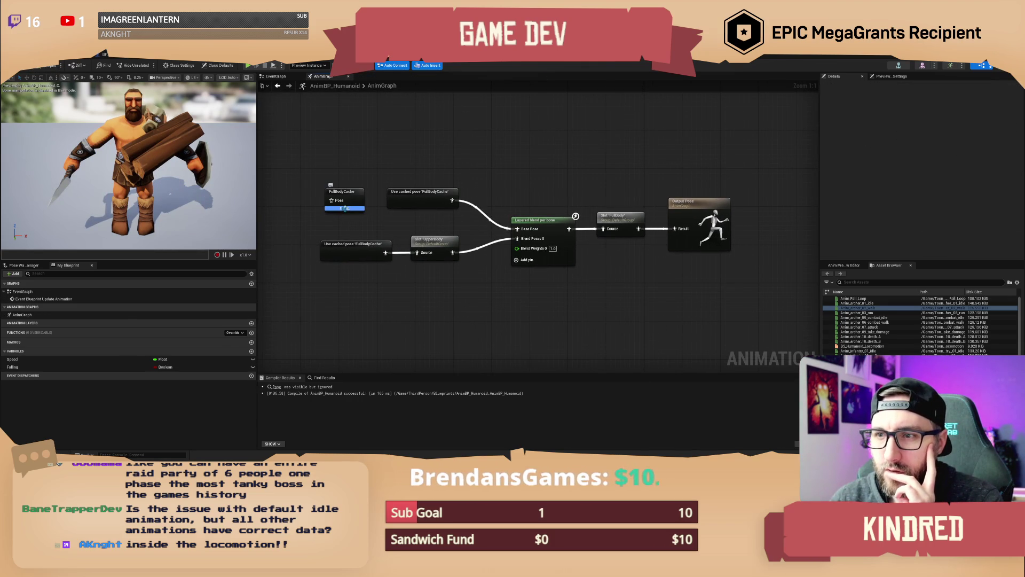
Inspect the FullBodyCache and Slot 'FullBody' node settings
mouse_move(344, 209)
left_click(342, 195)
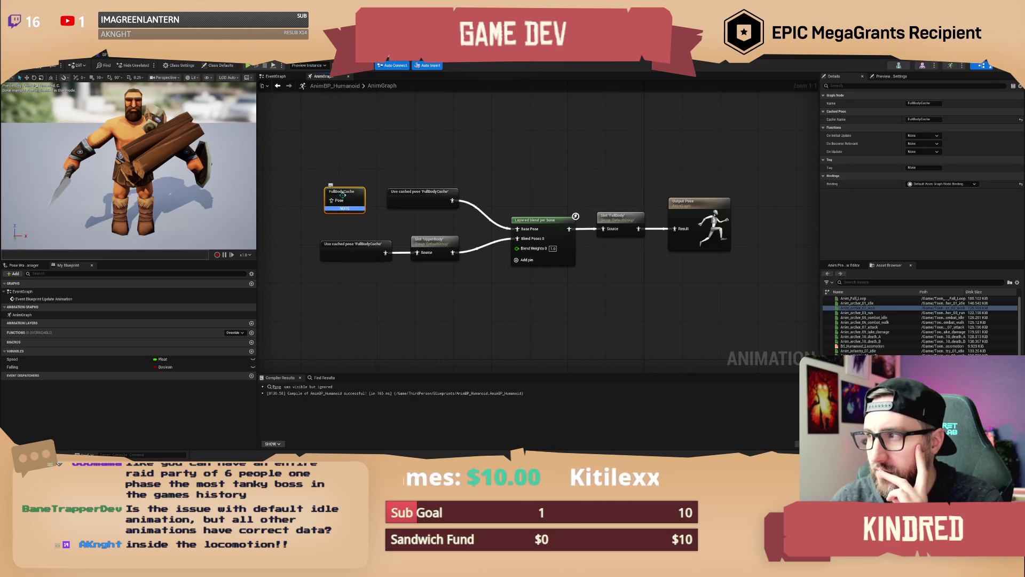
left_click_drag(448, 153, 480, 148)
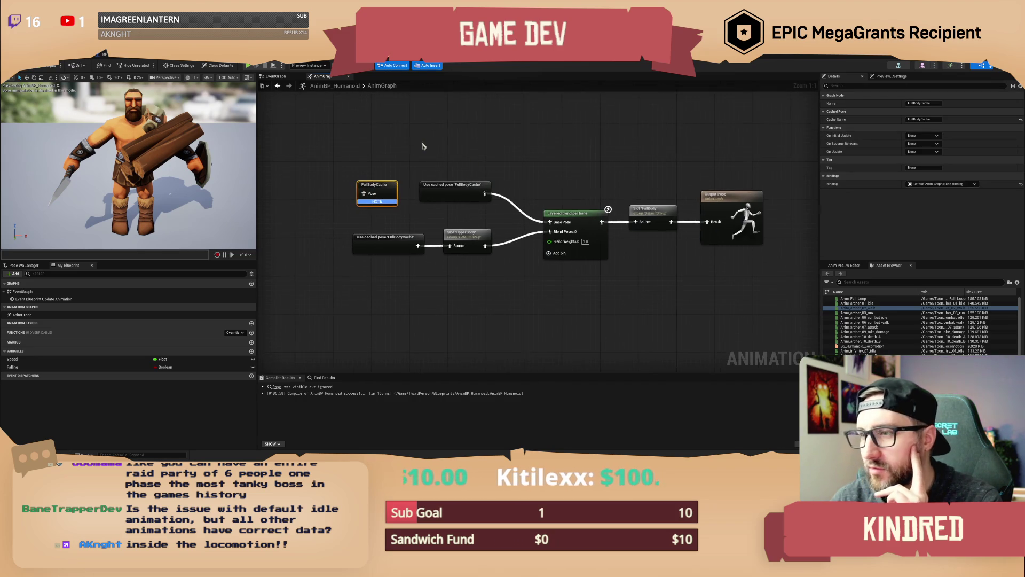
left_click(648, 214)
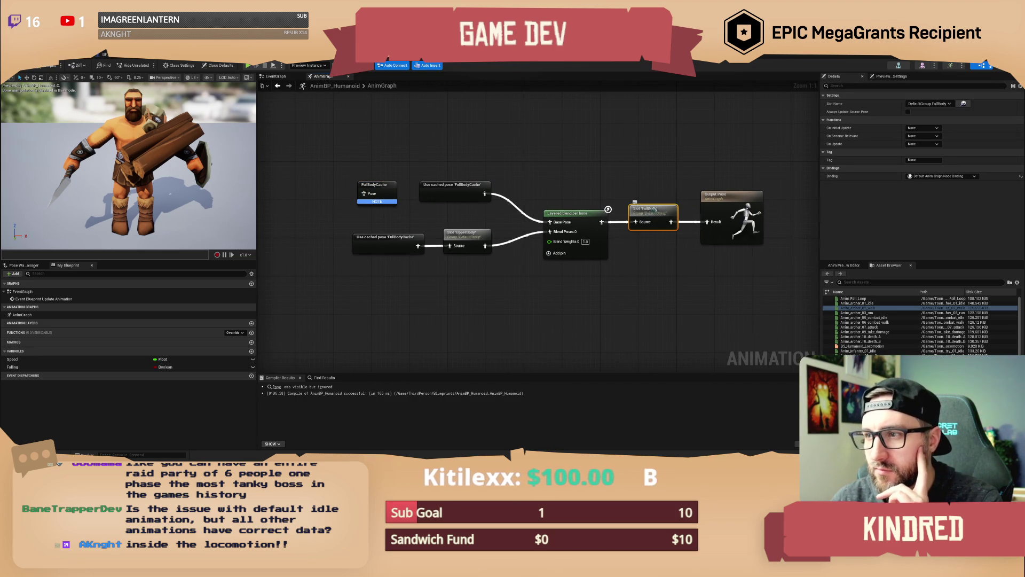
left_click_drag(599, 182, 608, 188)
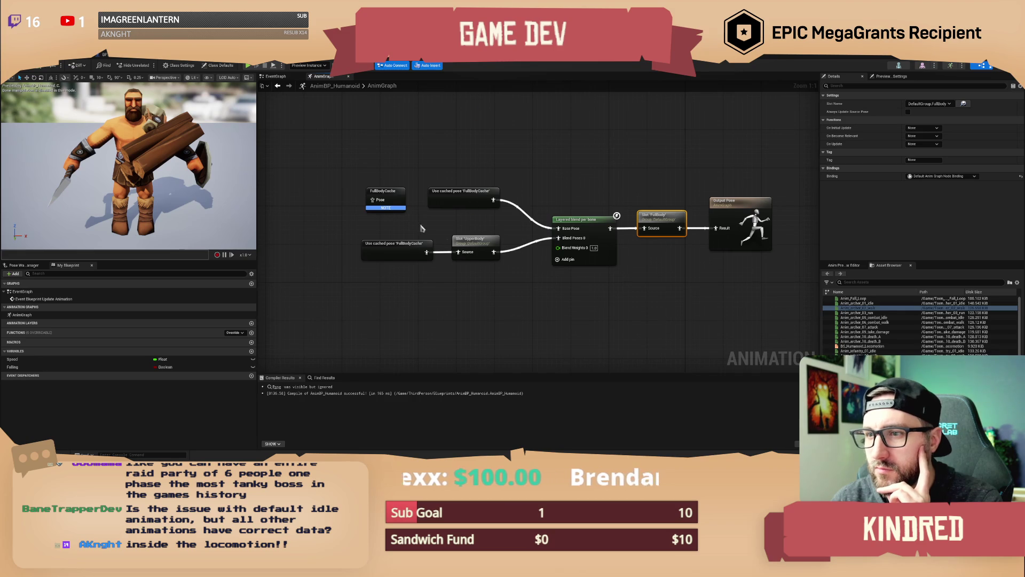
left_click_drag(396, 154, 393, 152)
left_click(649, 189)
Restore the Locomotion state machine left of FullBodyCache, recompile, and open it
key("ctrl+v")
mouse_move(629, 168)
left_mouse_down()
mouse_move(333, 183)
mouse_move(331, 195)
mouse_move(384, 197)
left_mouse_up()
left_click(48, 66)
double_click(384, 197)
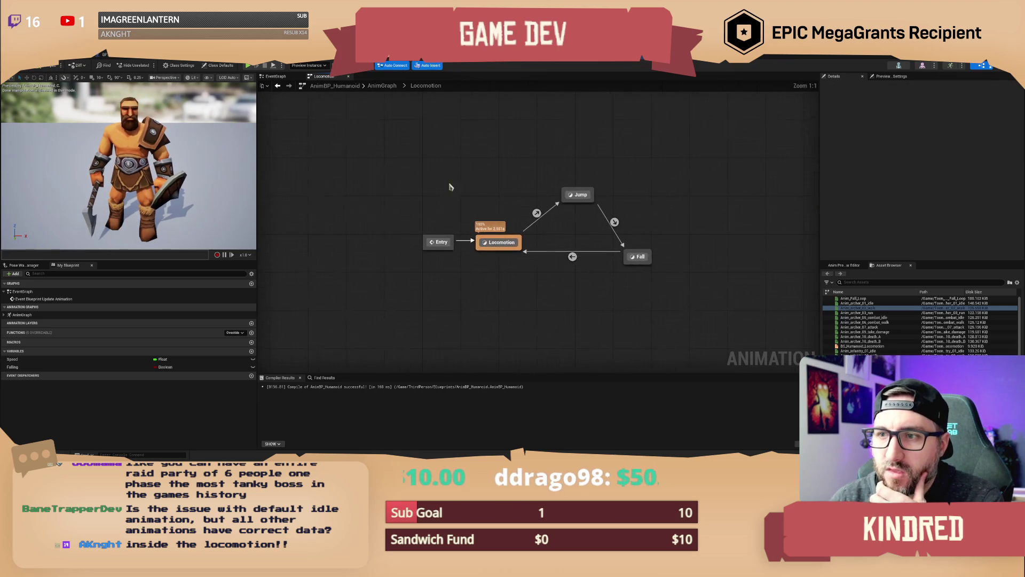
Add Anim_archer_01_idle to the top-level AnimGraph, compile, and open the Locomotion state machine
left_click(382, 86)
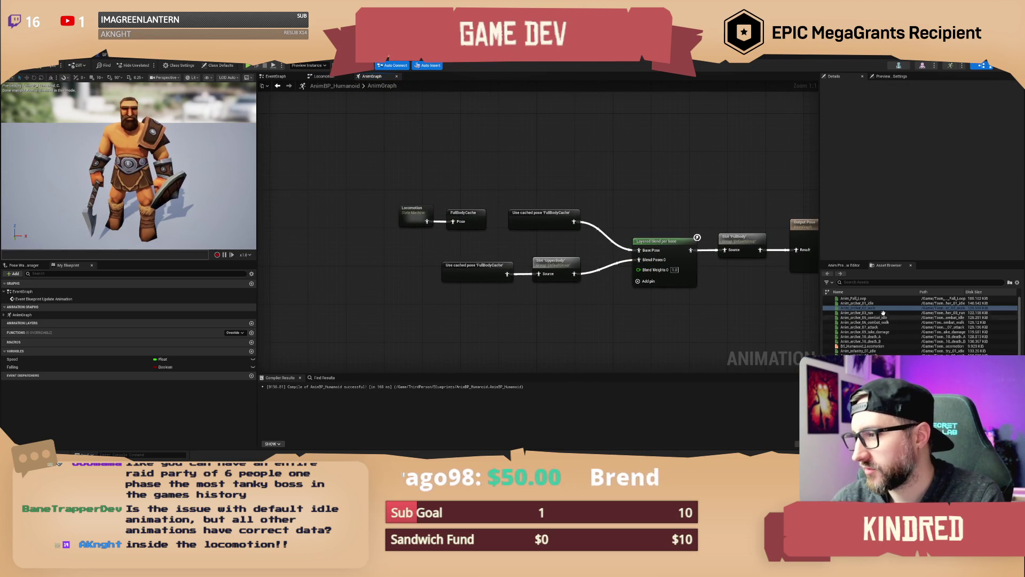
mouse_move(857, 303)
left_mouse_down()
mouse_move(684, 316)
mouse_move(456, 295)
mouse_move(359, 254)
mouse_move(457, 229)
mouse_move(404, 187)
left_mouse_up()
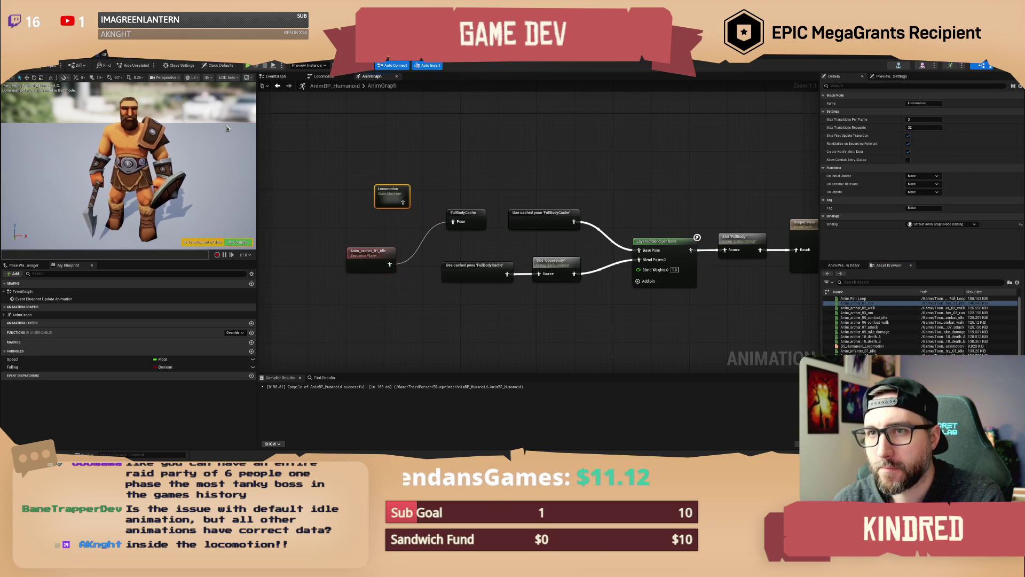
left_click(41, 71)
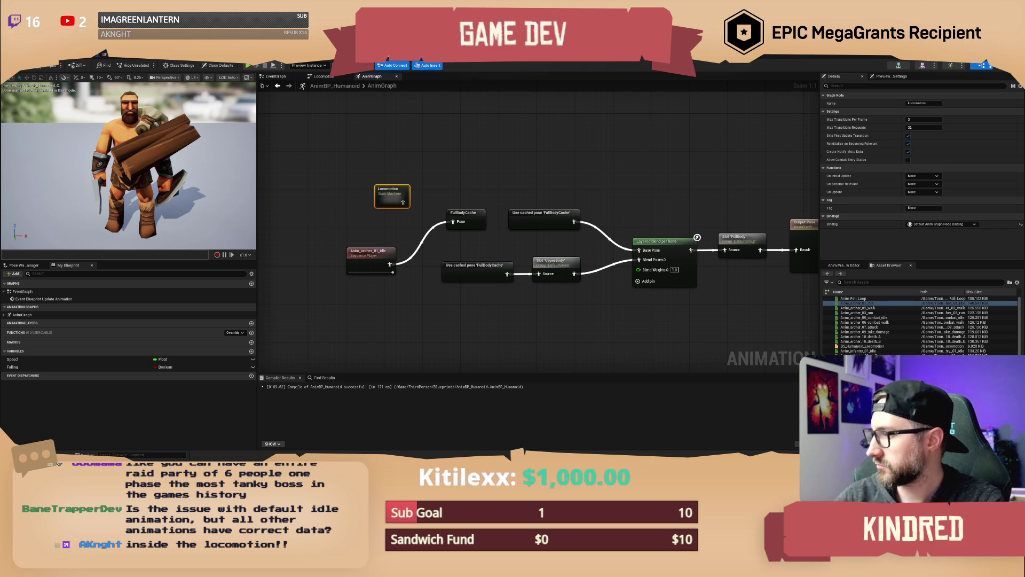
double_click(390, 198)
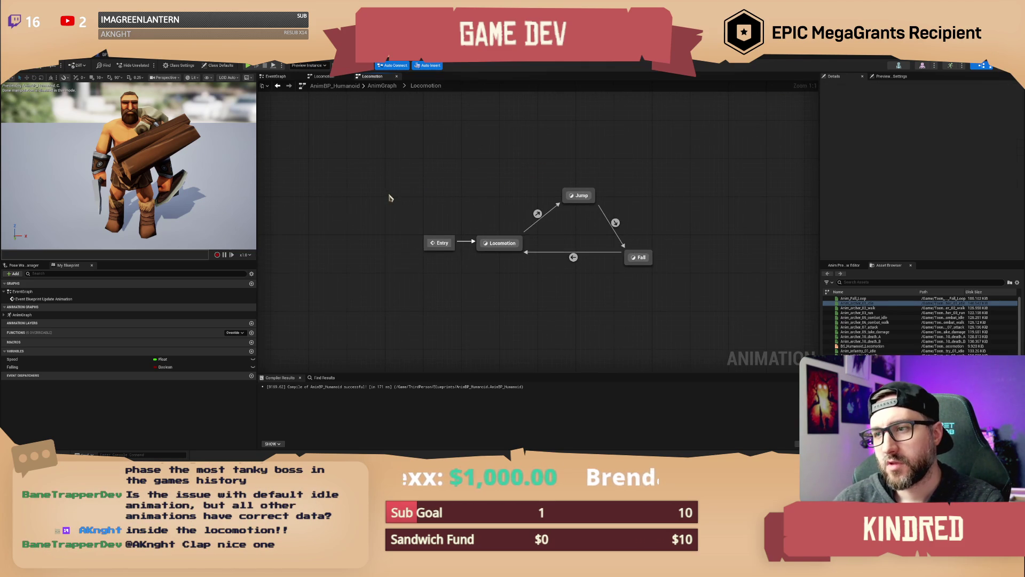
Reconnect Locomotion to FullBodyCache's Pose pin and delete the Anim_archer_01_idle node
double_click(411, 231)
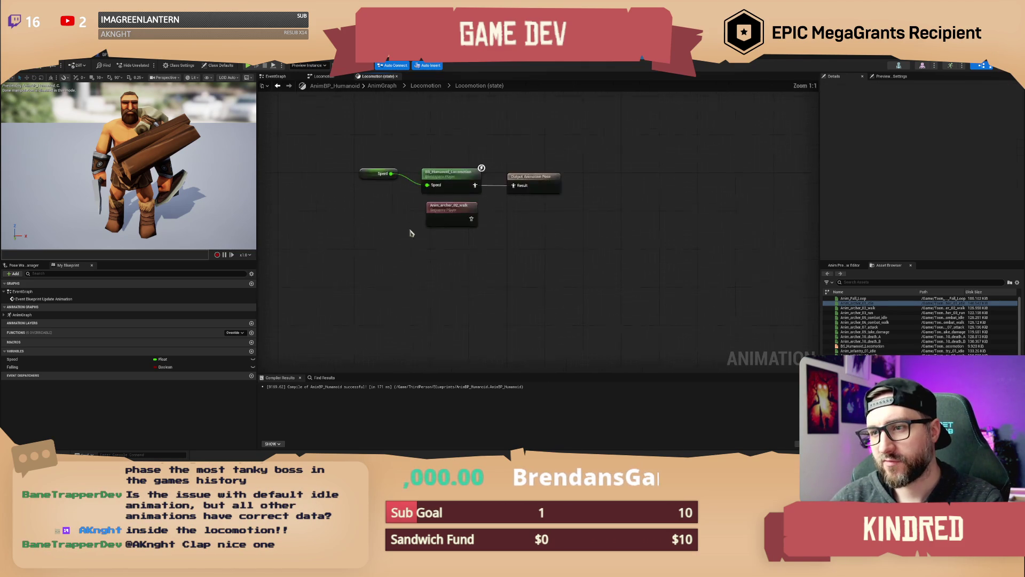
mouse_move(585, 262)
left_mouse_down()
mouse_move(516, 261)
mouse_move(523, 213)
left_mouse_up()
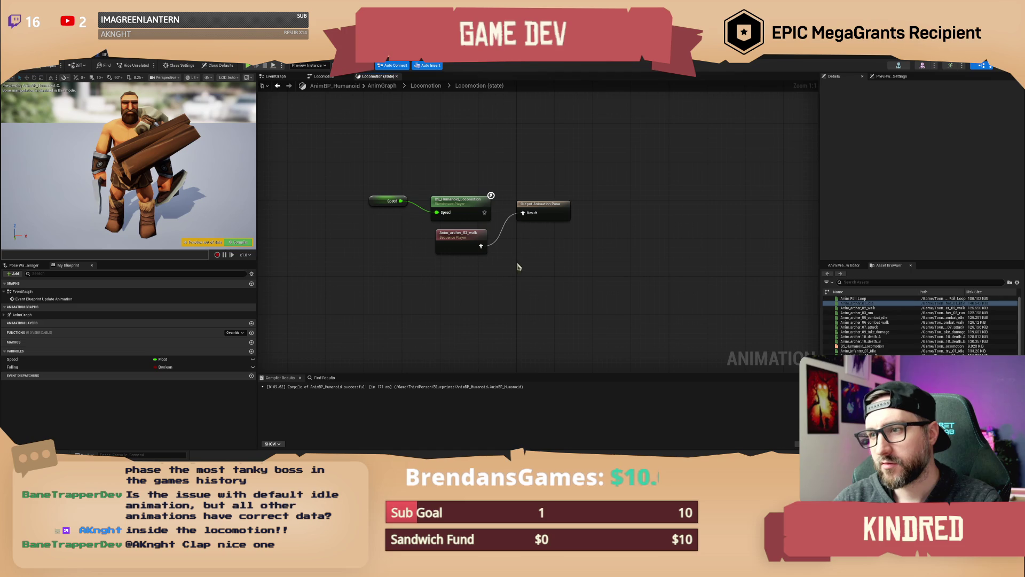
left_click(426, 86)
left_click(382, 85)
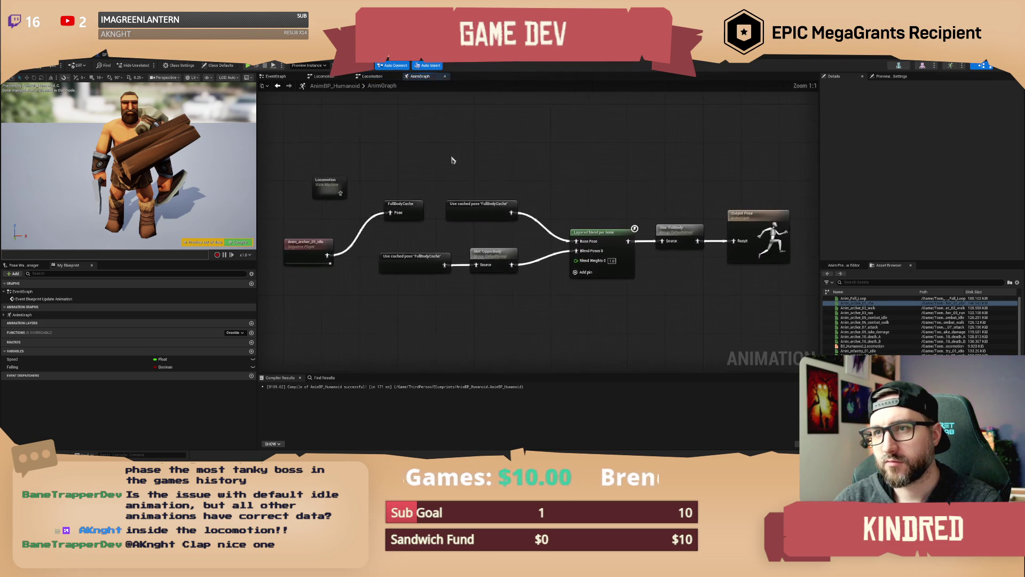
left_click_drag(423, 195, 472, 214)
left_click(395, 251)
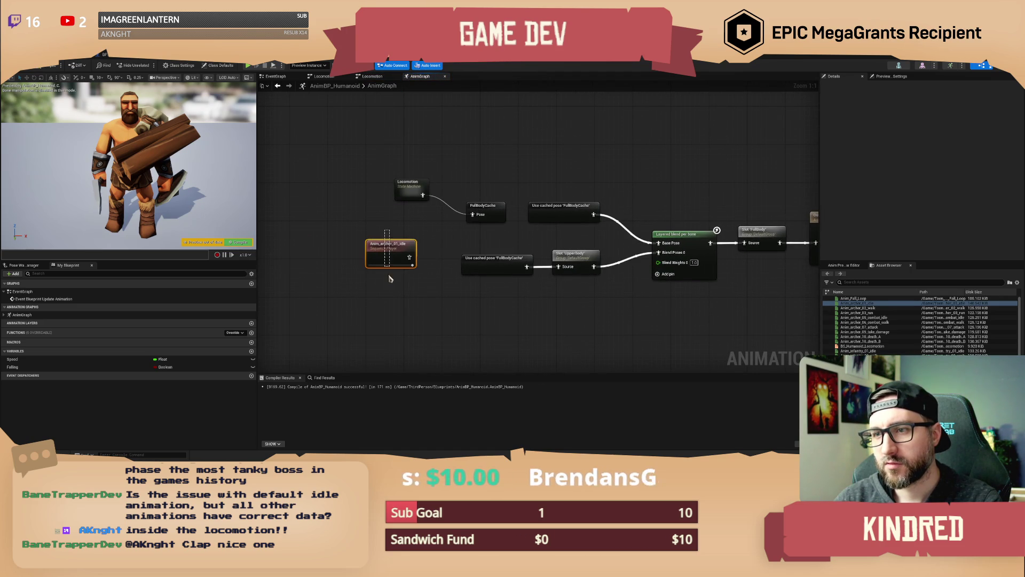
key("Delete")
left_click_drag(490, 170, 431, 174)
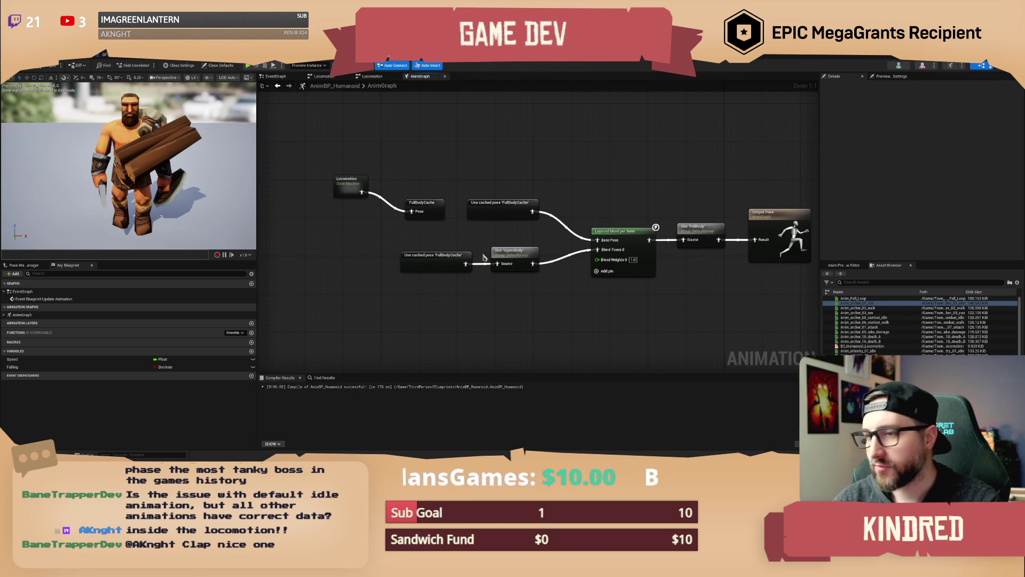
Drill into the Locomotion state and open the BS_Humanoid_Locomotion blend space
double_click(350, 178)
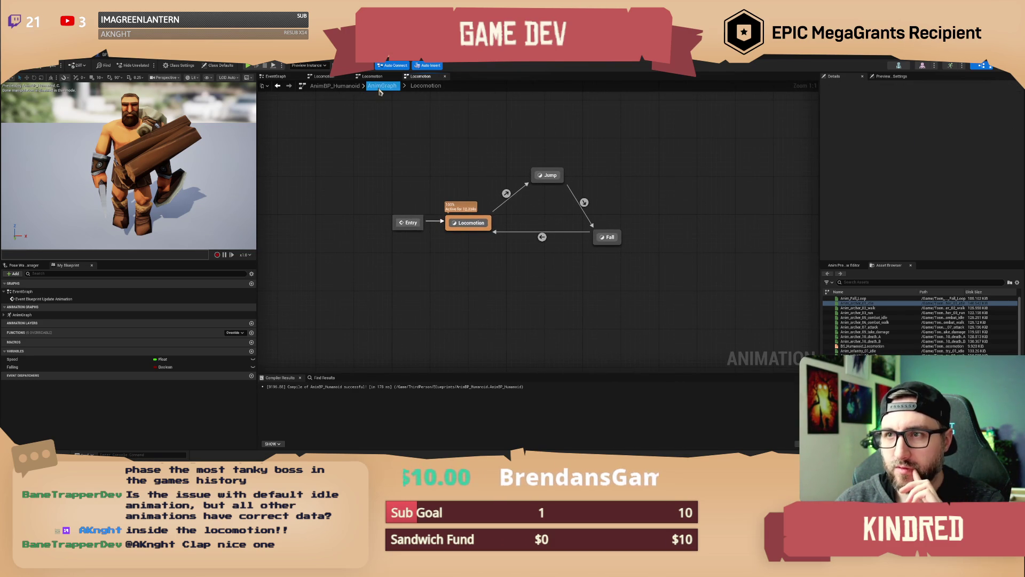
left_click(471, 222)
double_click(471, 222)
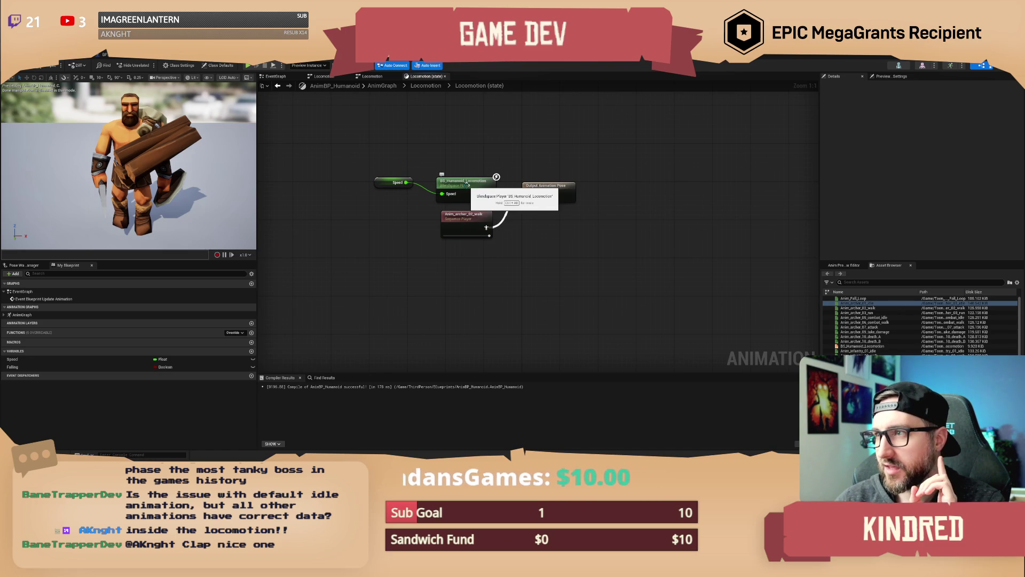
double_click(467, 185)
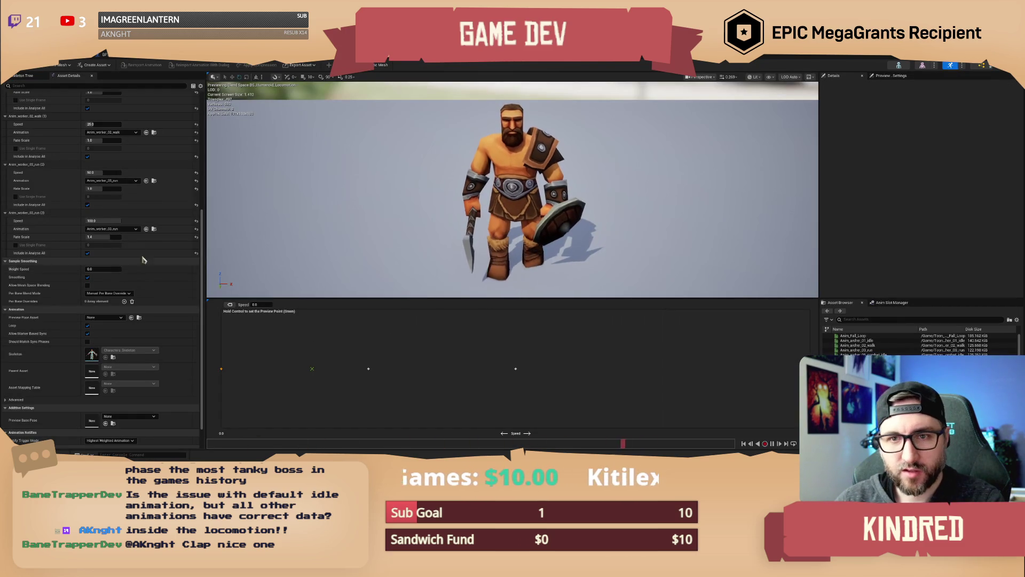
Preview the blend space's Speed 0 idle sample, then return to the AnimBP_Humanoid tab
scroll(129, 214, "up", 3)
scroll(122, 156, "up", 1)
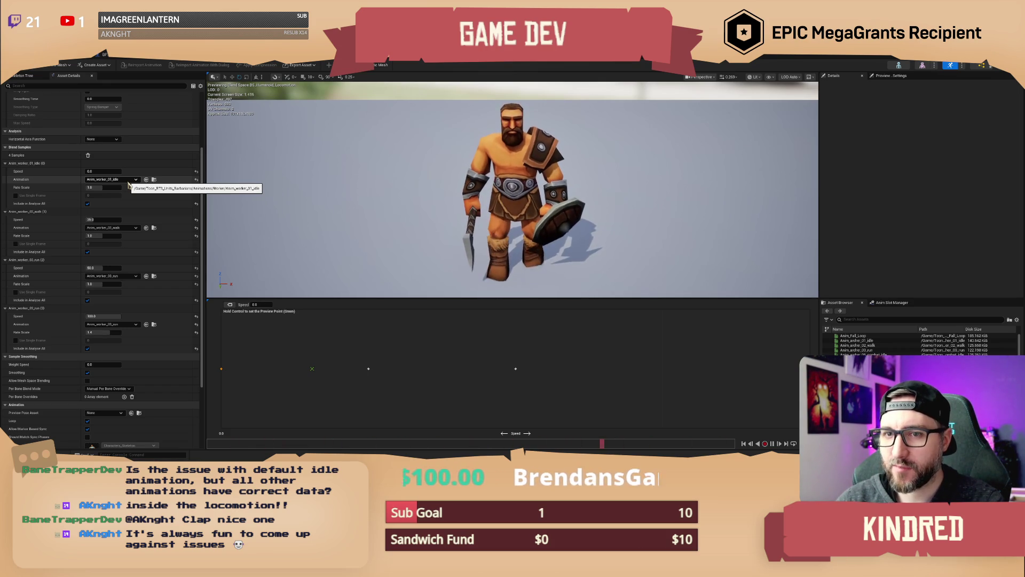
left_click(221, 368, "ctrl")
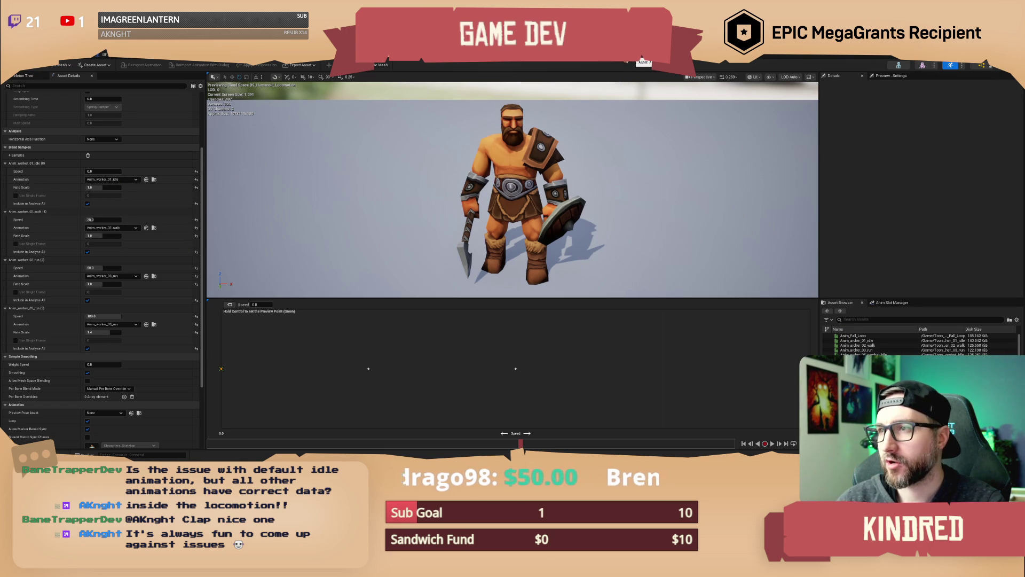
left_click(642, 60)
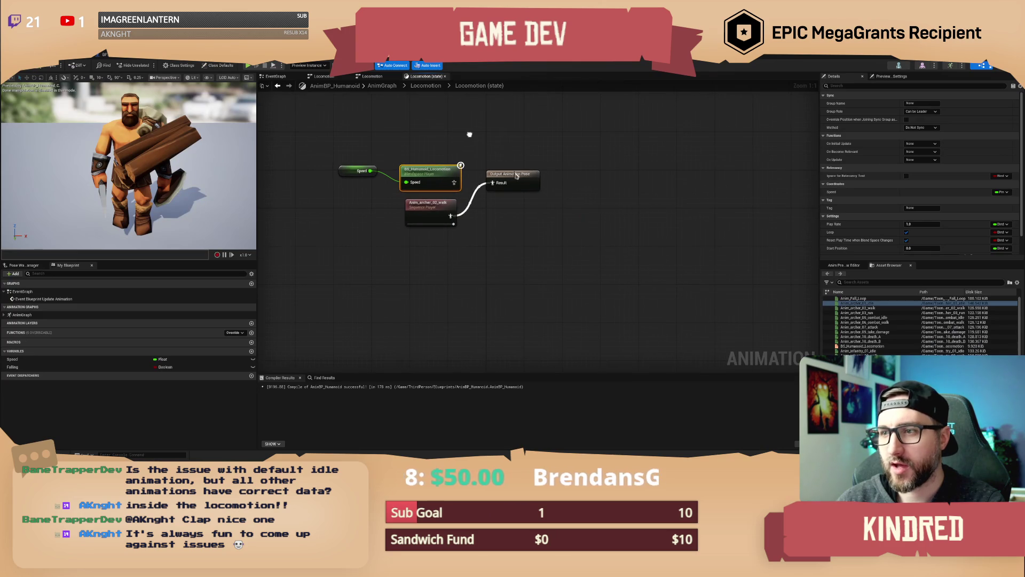
Wire Anim_worker_01_idle into the Locomotion state's output pose, then open its animation asset
scroll(881, 331, "down", 2)
left_click(857, 282)
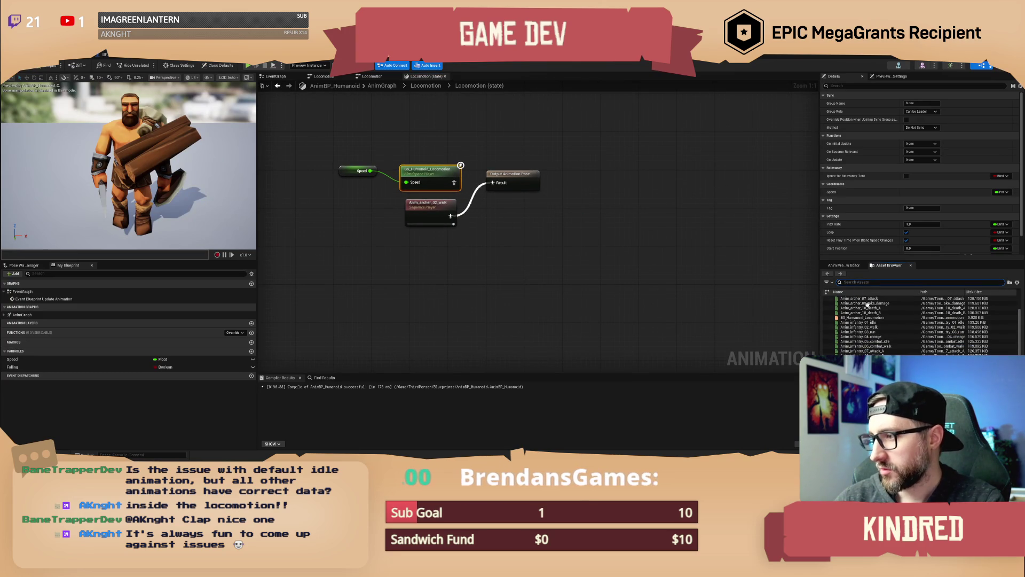
scroll(908, 323, "down", 10)
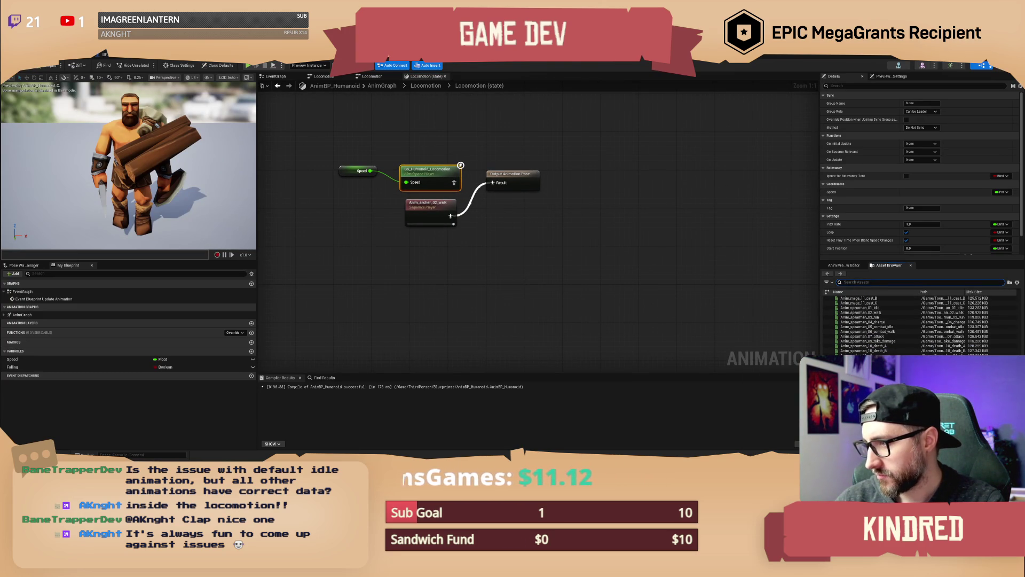
mouse_move(860, 354)
left_mouse_down()
mouse_move(594, 315)
mouse_move(422, 257)
mouse_move(492, 186)
left_mouse_up()
left_click(47, 65)
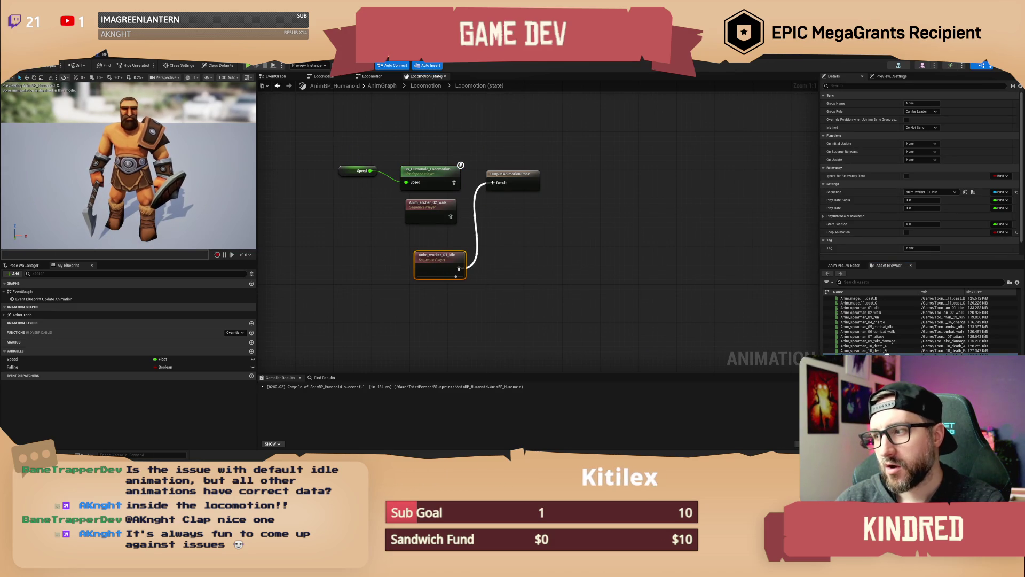
double_click(445, 267)
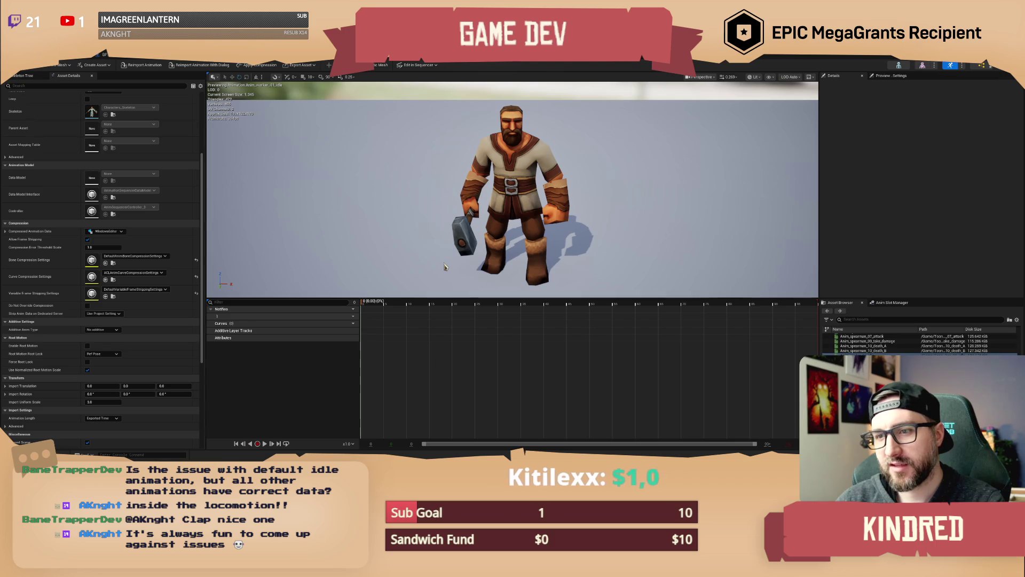
Open Anim_worker_wood_01_idle from the Asset Browser to preview the worker holding logs
scroll(136, 186, "up", 2)
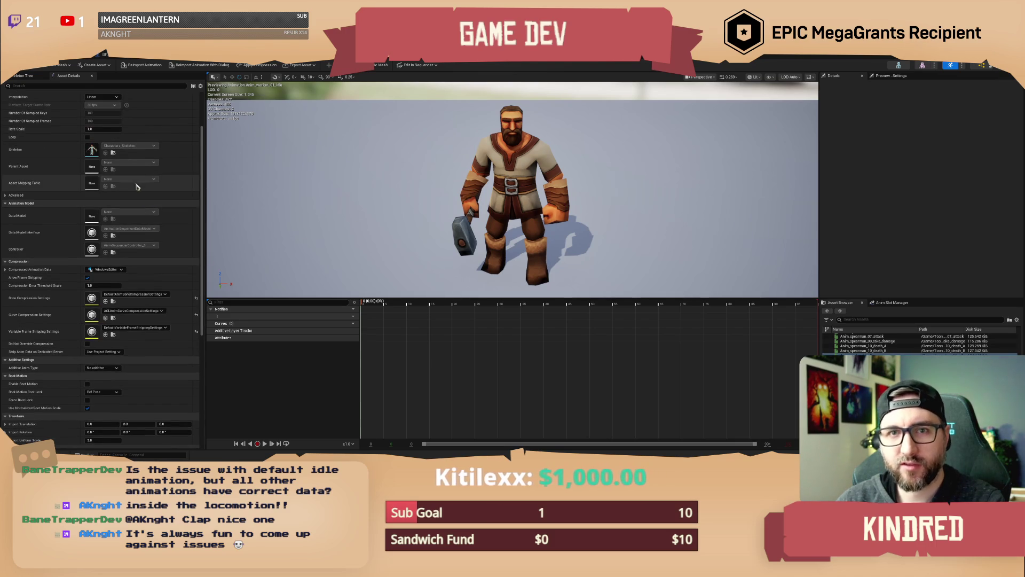
scroll(188, 178, "up", 2)
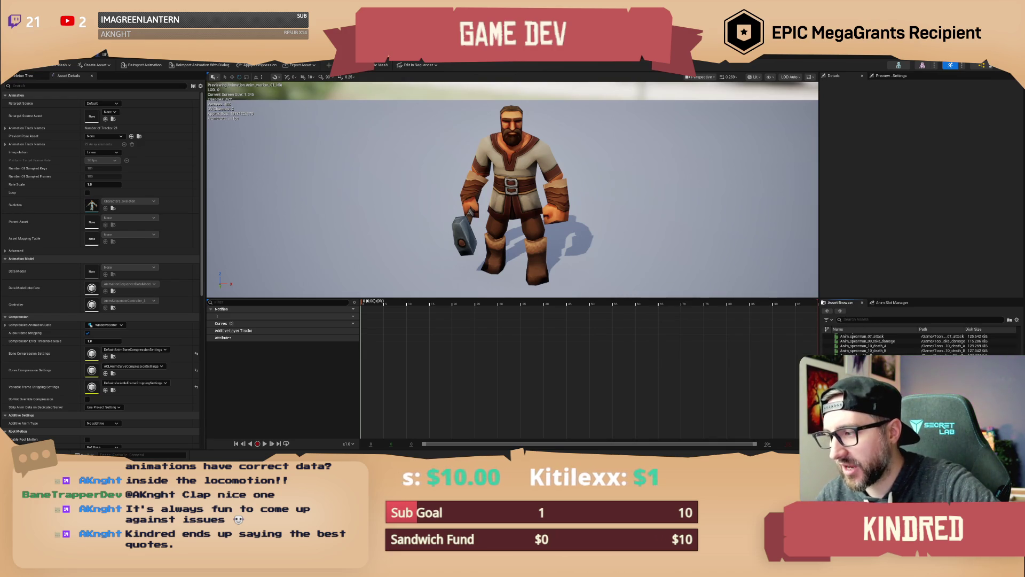
double_click(865, 373)
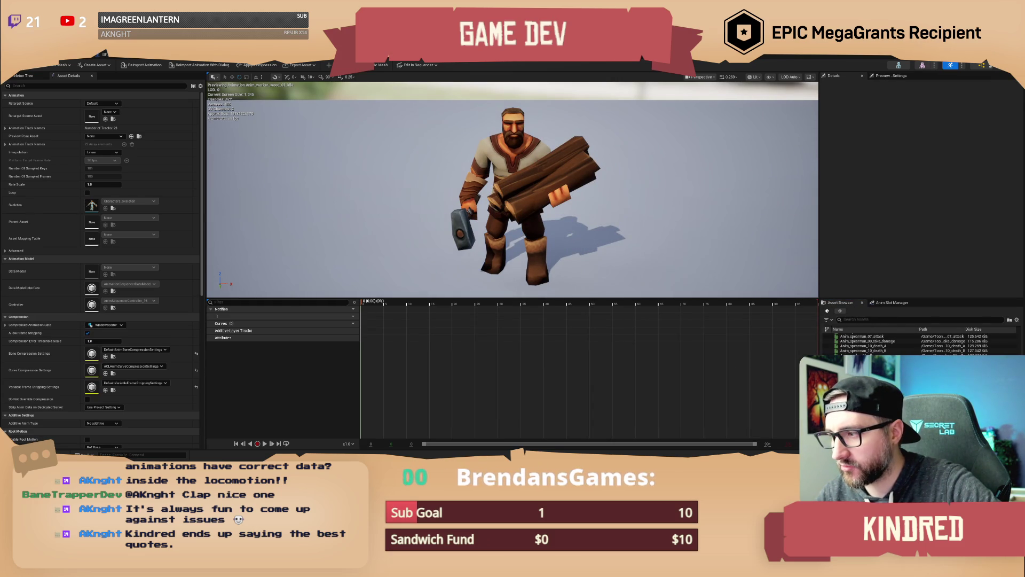
Open Anim_worker_bag_01_idle from the Asset Browser in the animation editor
double_click(870, 382)
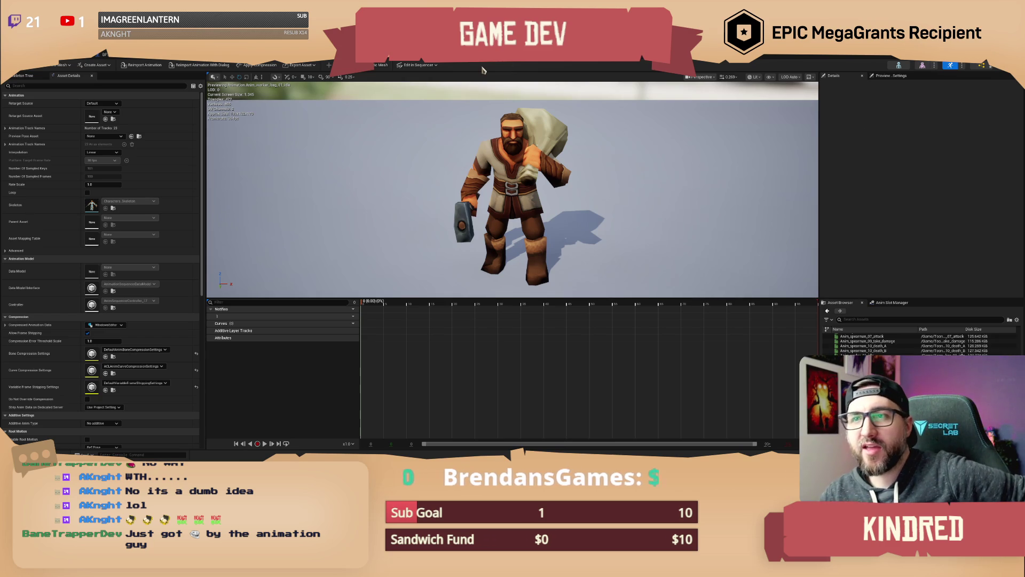
Inspect BP_PlayerCharacter's Wood, Bag and Legs components, then return to AnimBP_Humanoid's Locomotion graph
key("ctrl+Tab")
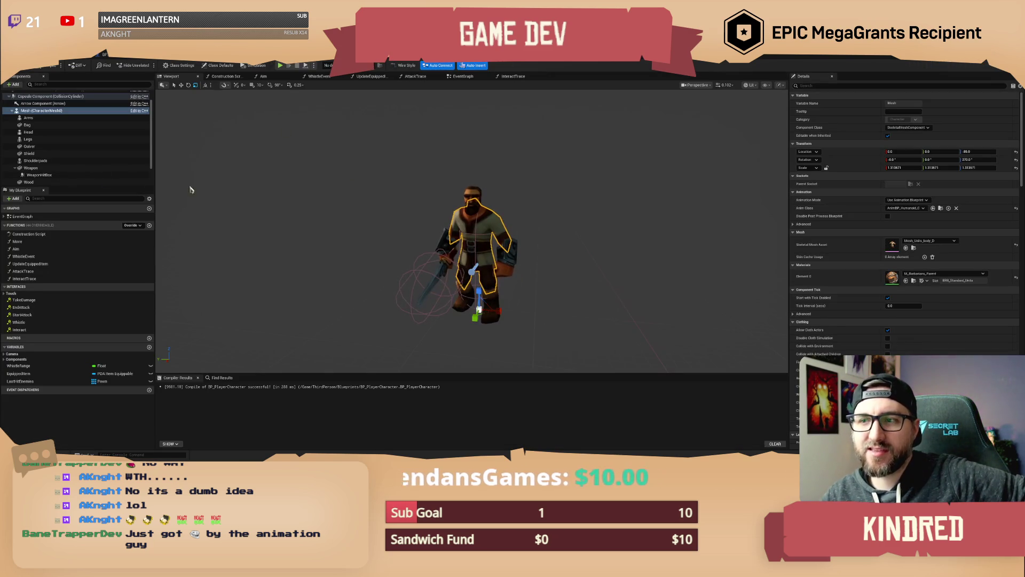
left_click(50, 182)
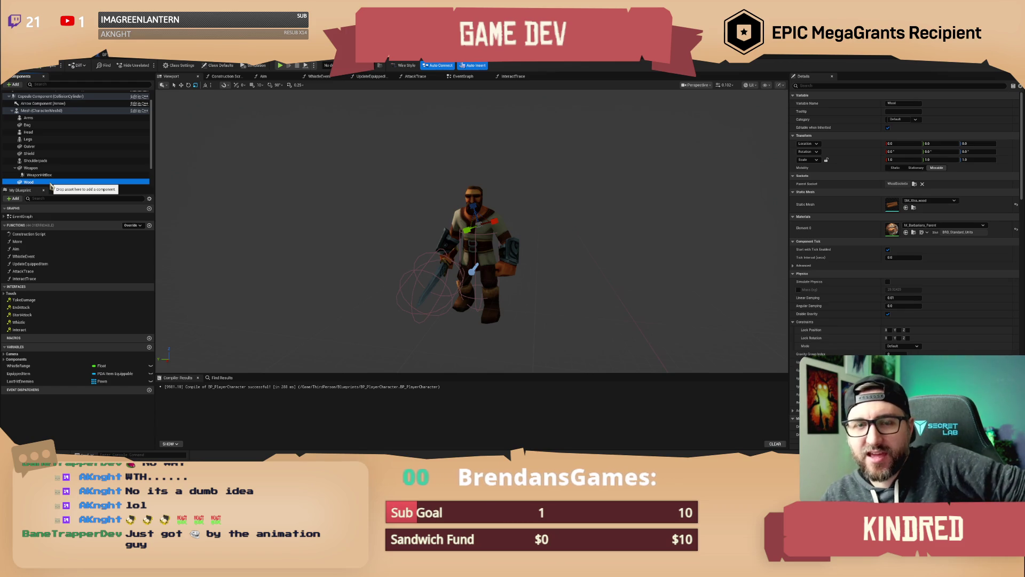
left_click(28, 125)
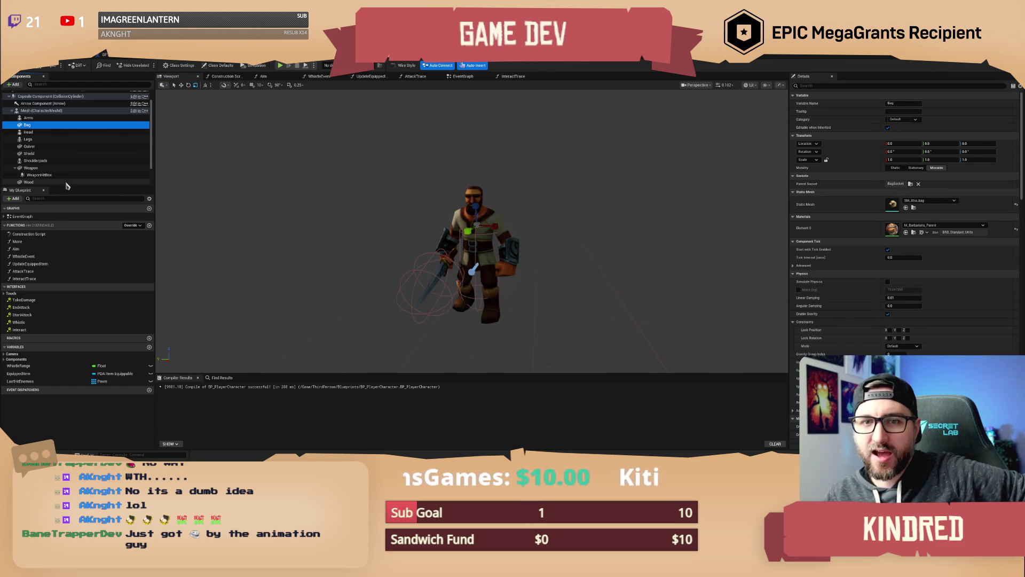
left_click(72, 140)
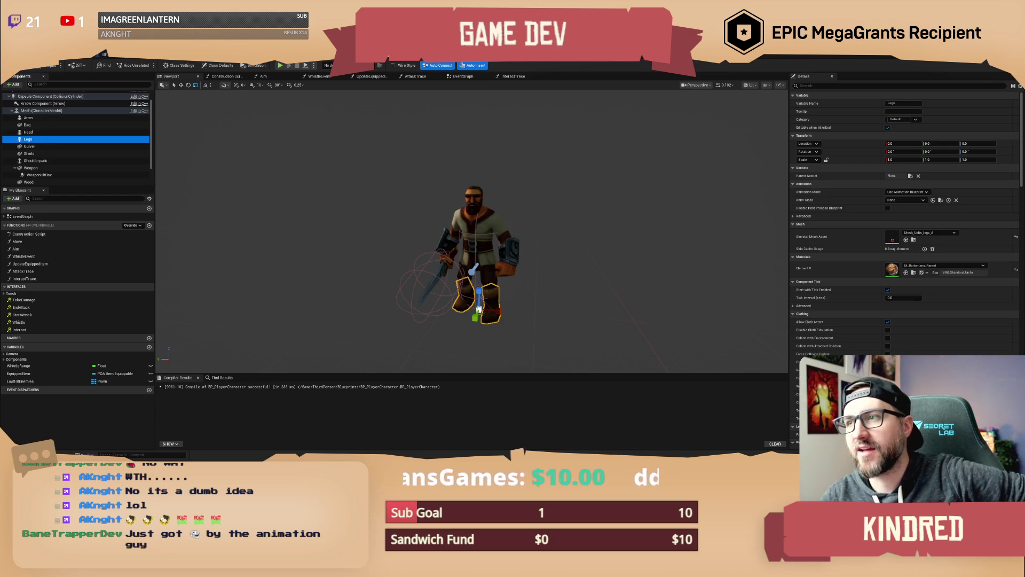
key("ctrl+Tab")
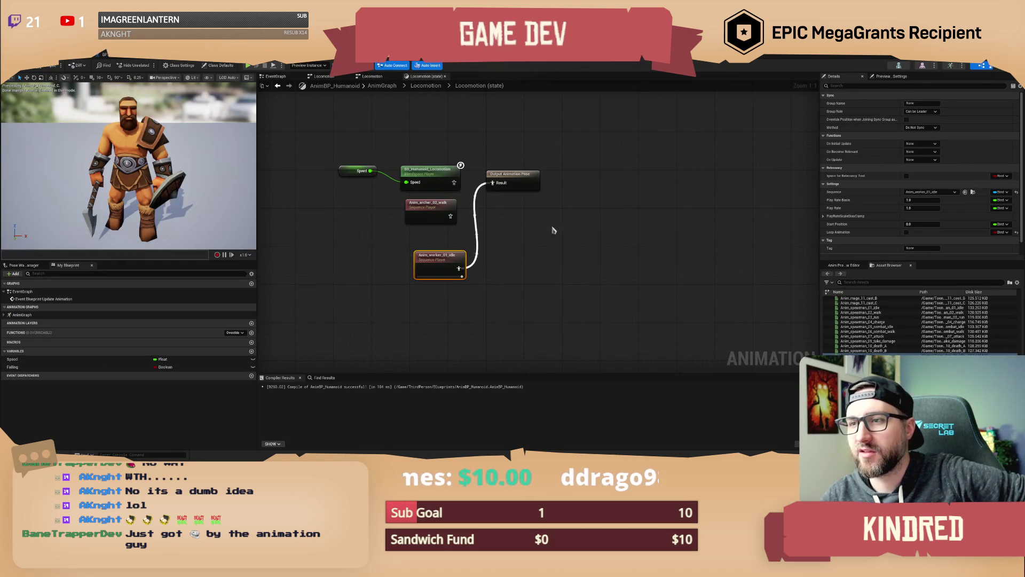
Wire the blend space straight into Output Animation Pose and delete both sequence player nodes
left_click_drag(454, 183, 492, 182)
left_click_drag(500, 204, 433, 263)
key("Delete")
left_click_drag(512, 182, 664, 183)
left_click(567, 237)
mouse_move(529, 155)
left_mouse_down()
mouse_move(514, 187)
mouse_move(531, 206)
mouse_move(518, 202)
left_mouse_up()
Add a Blend Poses by bool node beside the blend space and rearrange the locomotion inputs
left_click_drag(612, 212, 549, 245)
type("blend by")
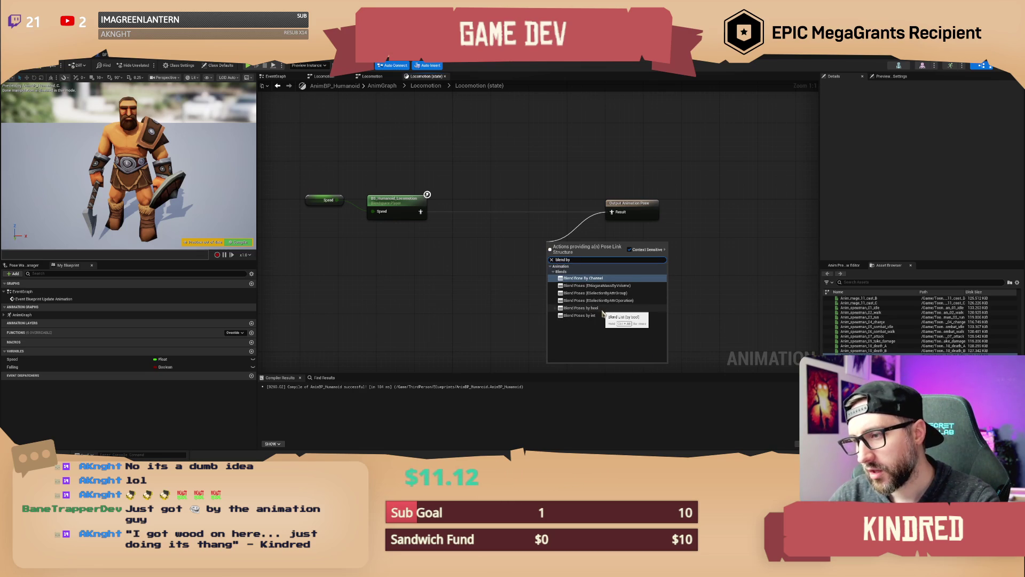
left_click(602, 309)
left_click_drag(499, 304, 539, 302)
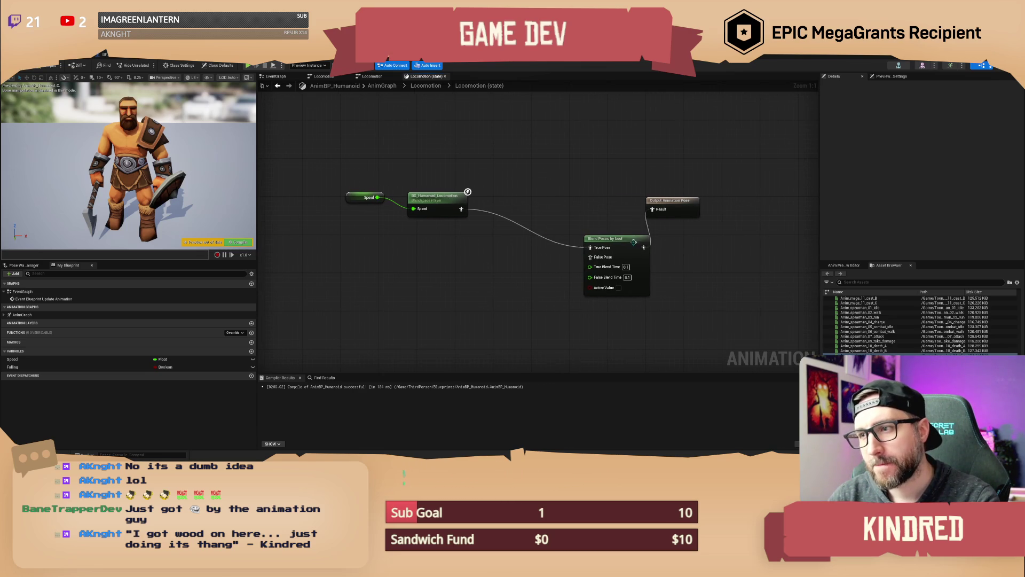
left_click_drag(592, 234, 510, 196)
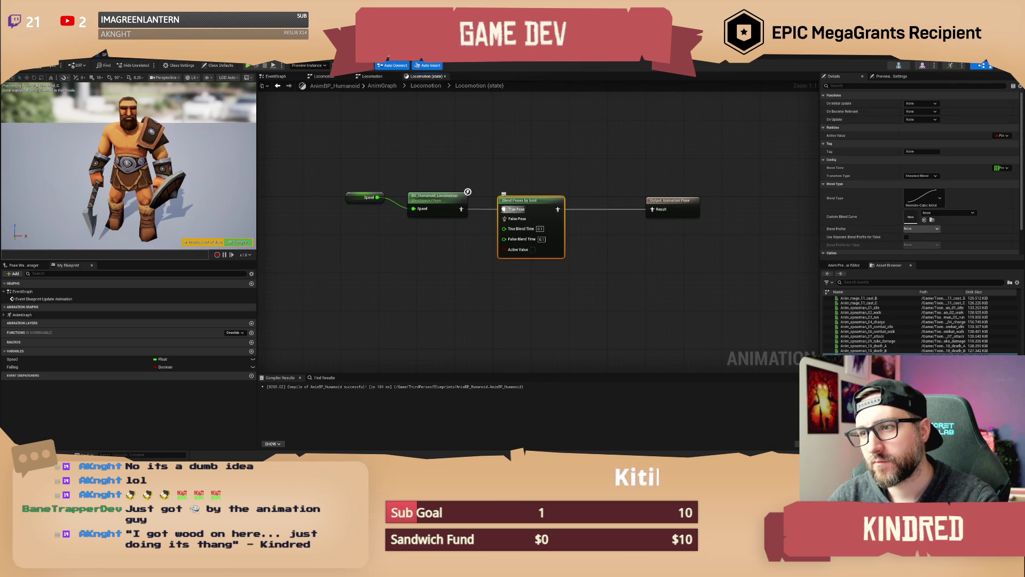
mouse_move(341, 172)
left_mouse_down()
mouse_move(475, 219)
mouse_move(373, 274)
left_mouse_up()
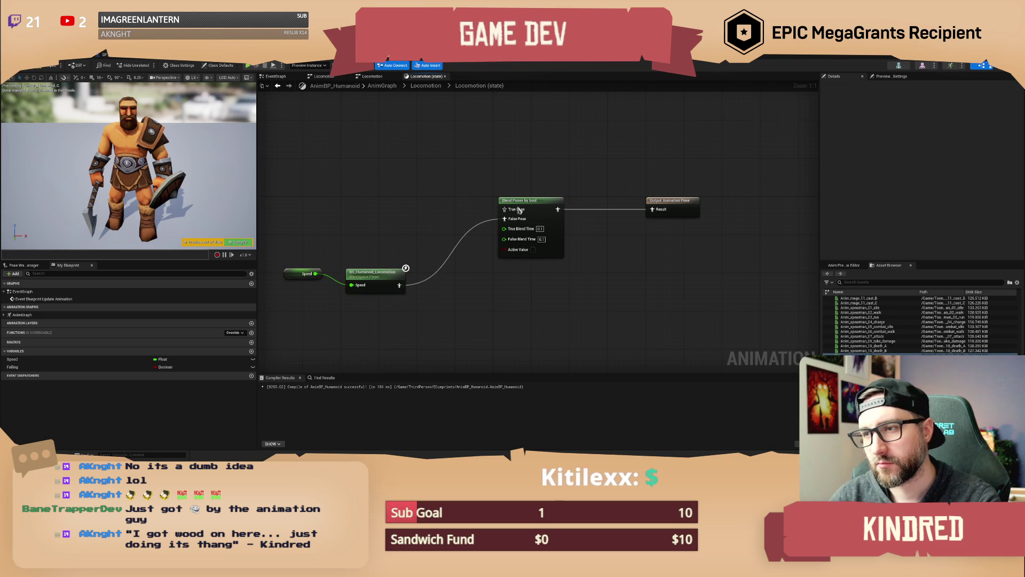
left_click_drag(506, 204, 500, 205)
Duplicate the Blend Poses by bool node and chain the copy ahead of Output Animation Pose
key("ctrl+c")
key("ctrl+v")
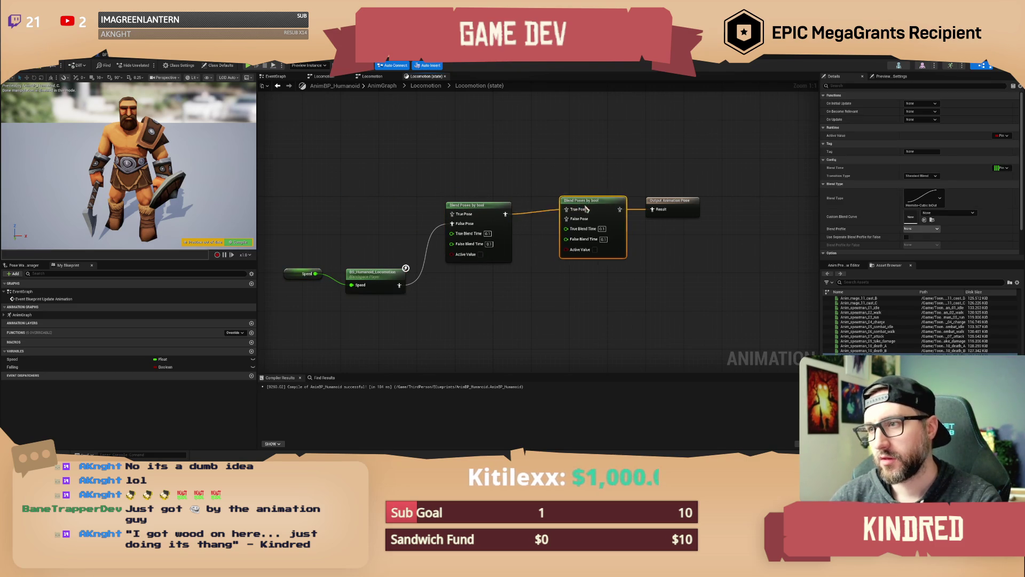
left_click_drag(571, 217, 576, 207)
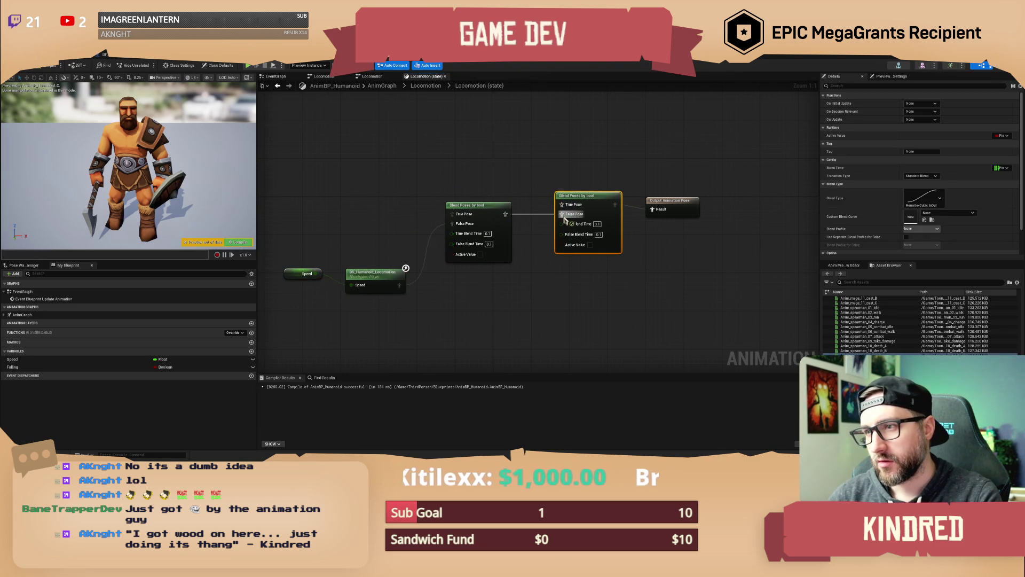
left_click_drag(492, 204, 506, 213)
left_click(518, 193)
left_click(531, 204)
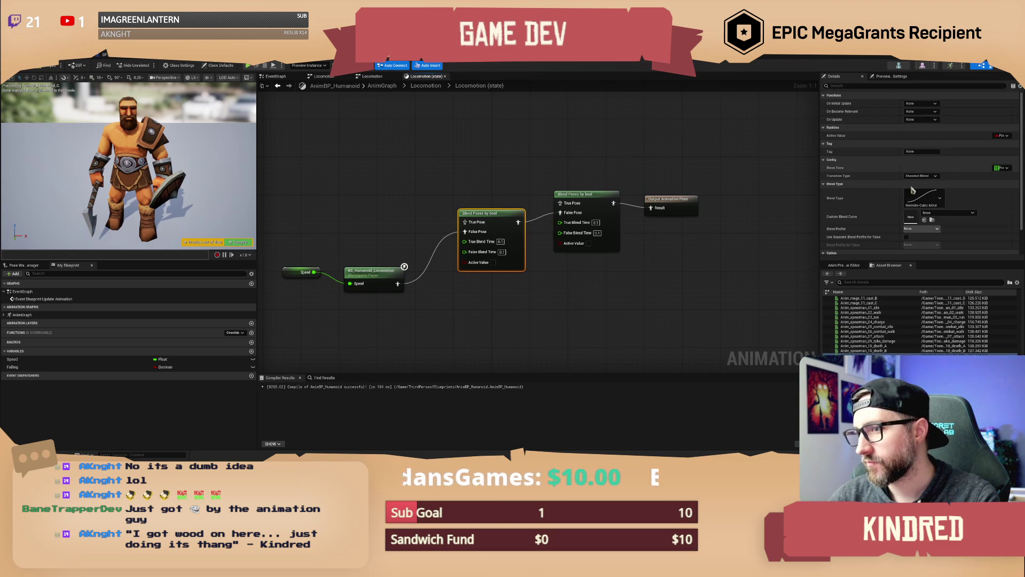
left_click_drag(465, 262, 537, 223)
right_click(537, 224)
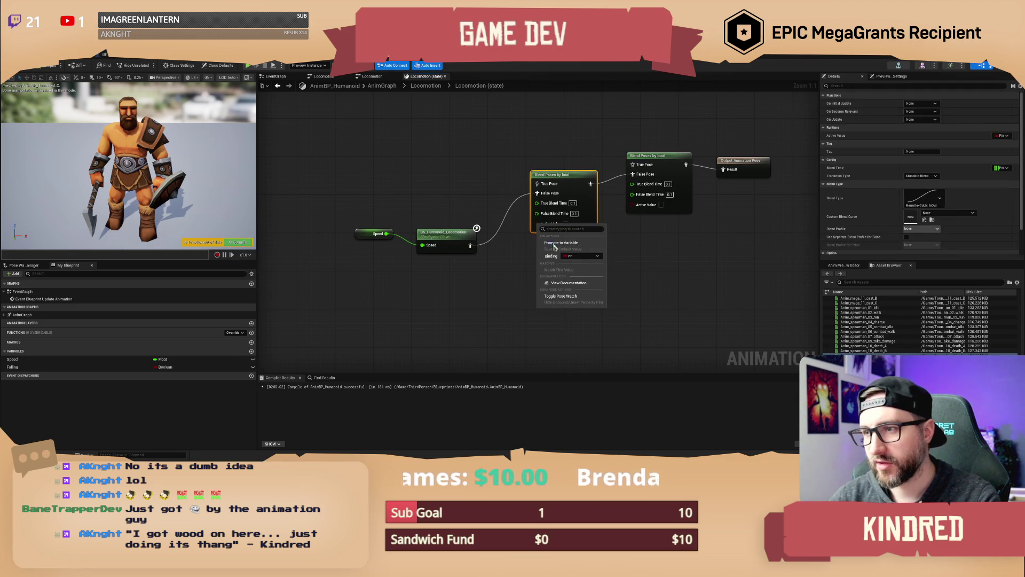
Promote the Active Value pin to a CarryingBag variable, then delete that variable
left_click(562, 243)
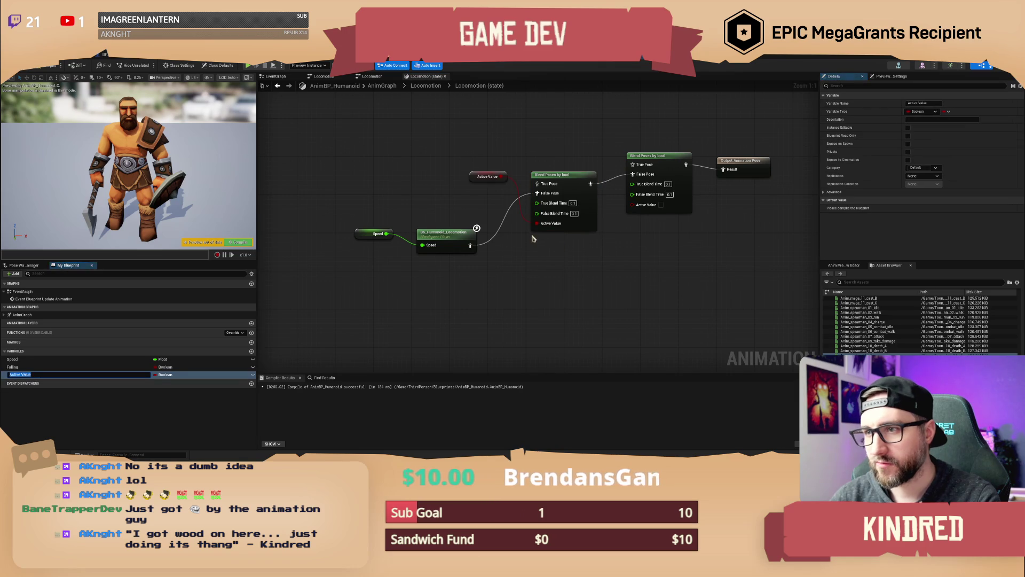
type("CarryingBag")
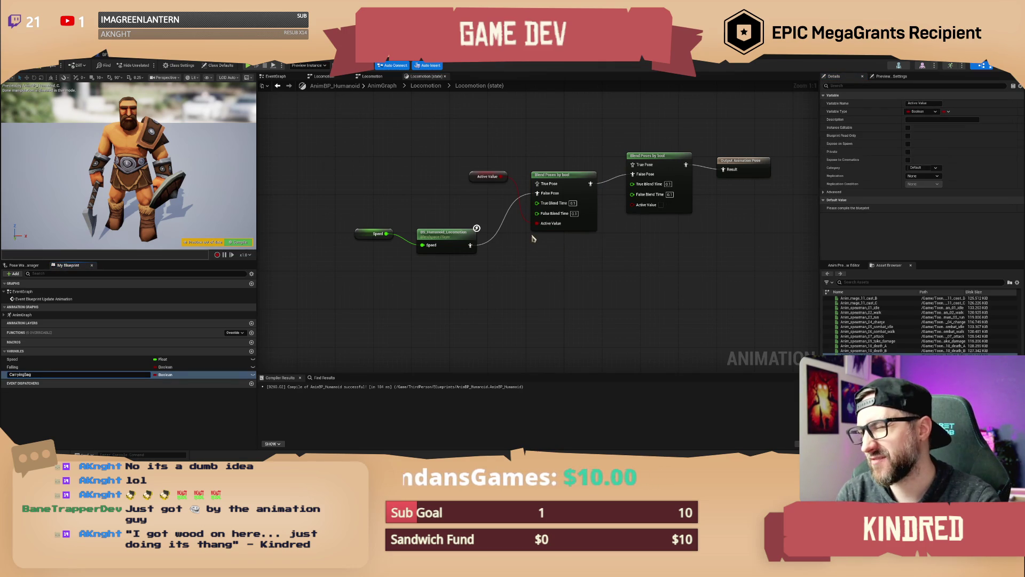
key("Return")
left_click(37, 373)
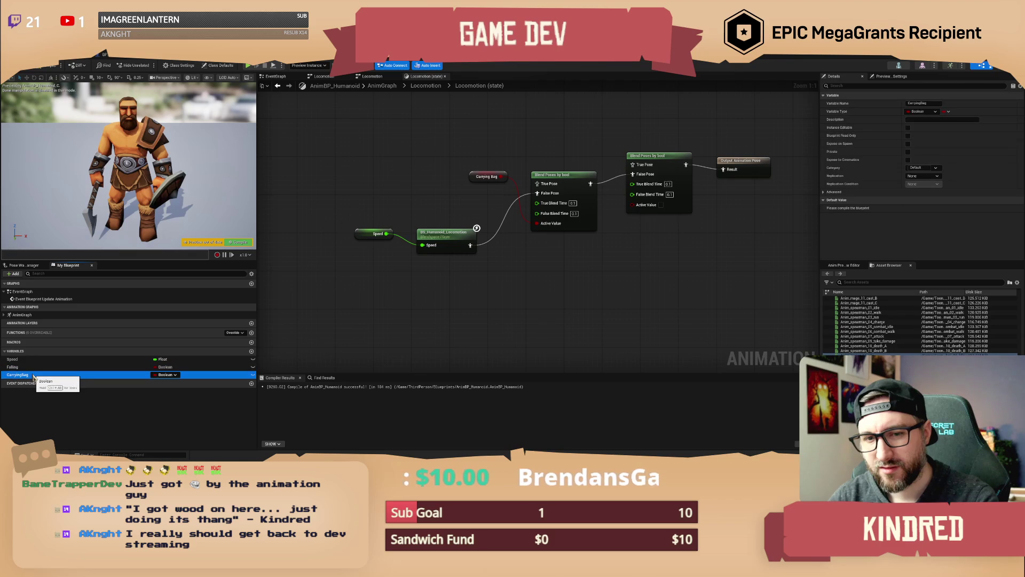
key("Delete")
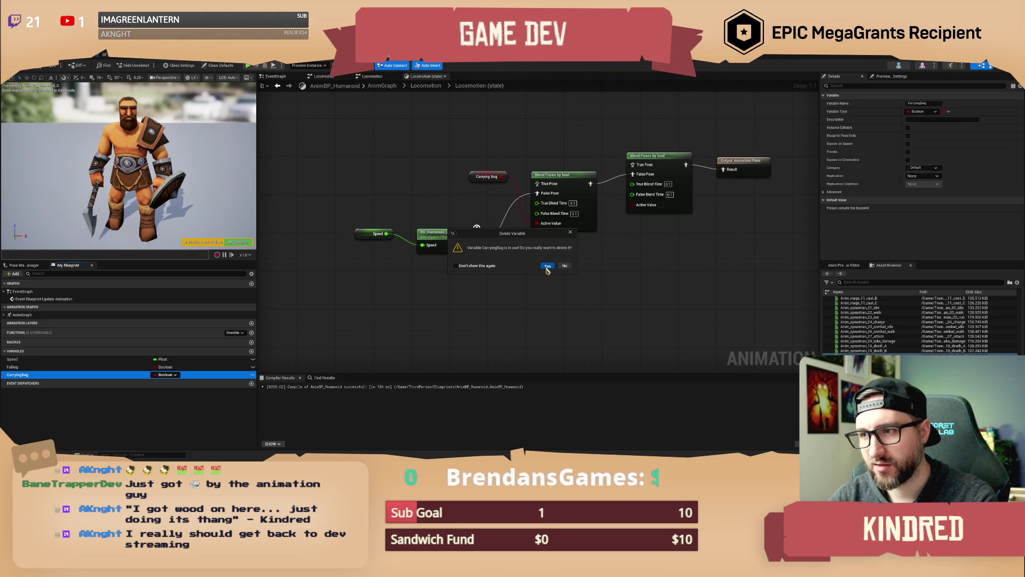
left_click(547, 266)
Cancel a 'blend by' node search and return to the level editor
left_click_drag(518, 291, 510, 310)
mouse_move(476, 270)
left_mouse_down()
mouse_move(469, 278)
mouse_move(494, 291)
left_mouse_up()
type("blend by")
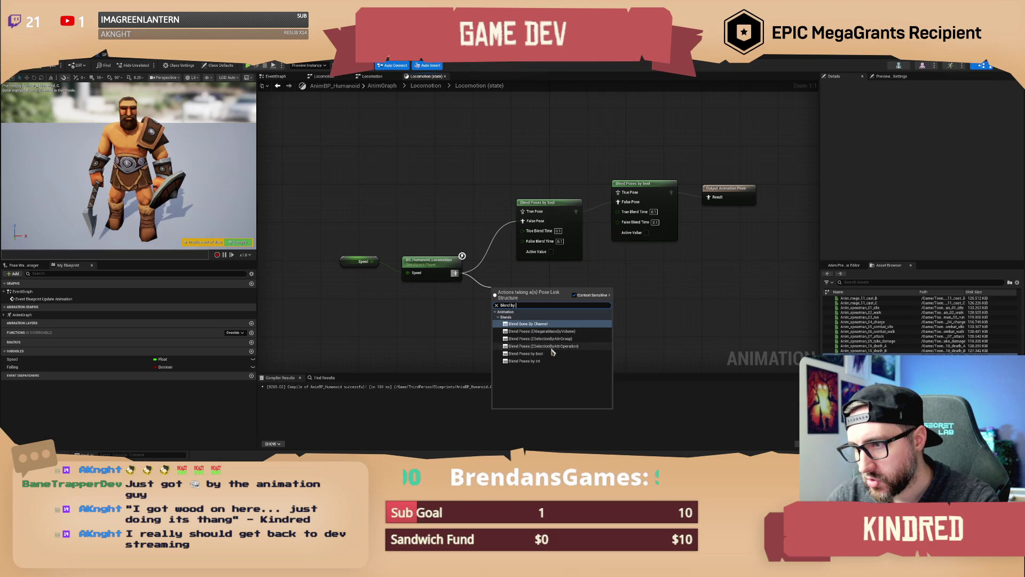
key("Escape")
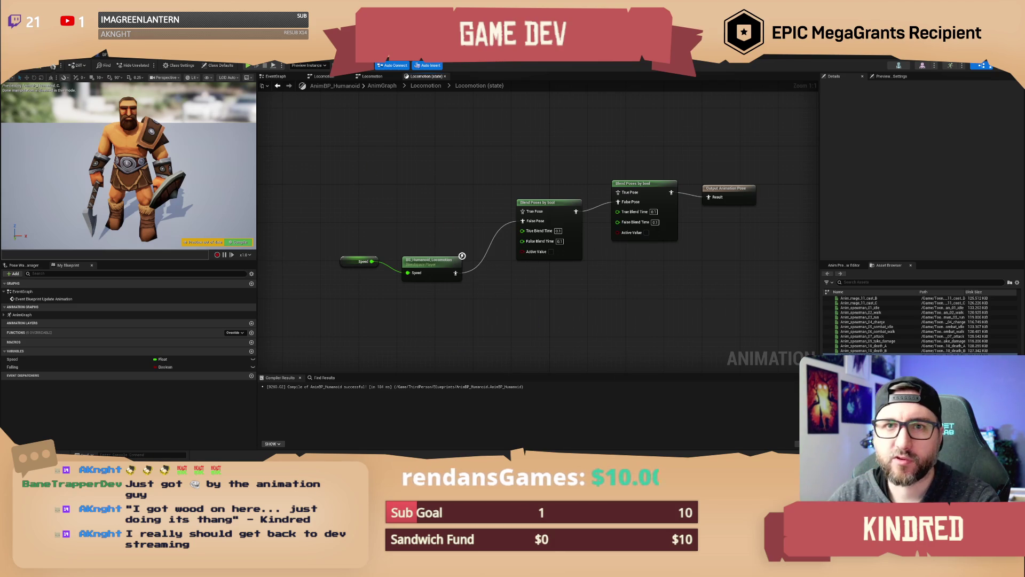
left_click(52, 66)
left_click(664, 403)
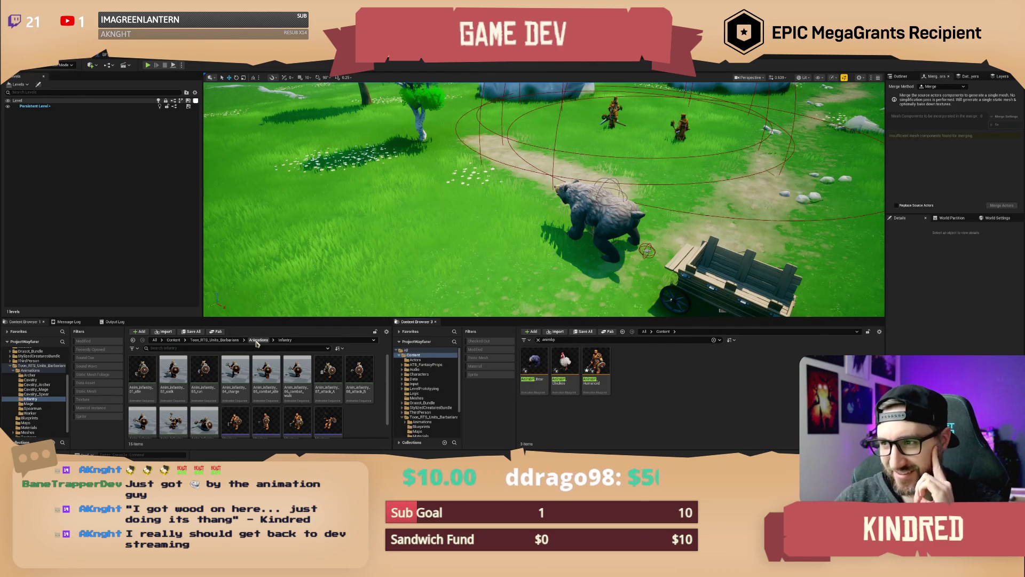
Orbit the viewport, glance at BP_PlayerCharacter, then take Content Browser 1 to the All root
mouse_move(480, 214)
left_mouse_down()
mouse_move(406, 218)
mouse_move(406, 198)
left_mouse_up()
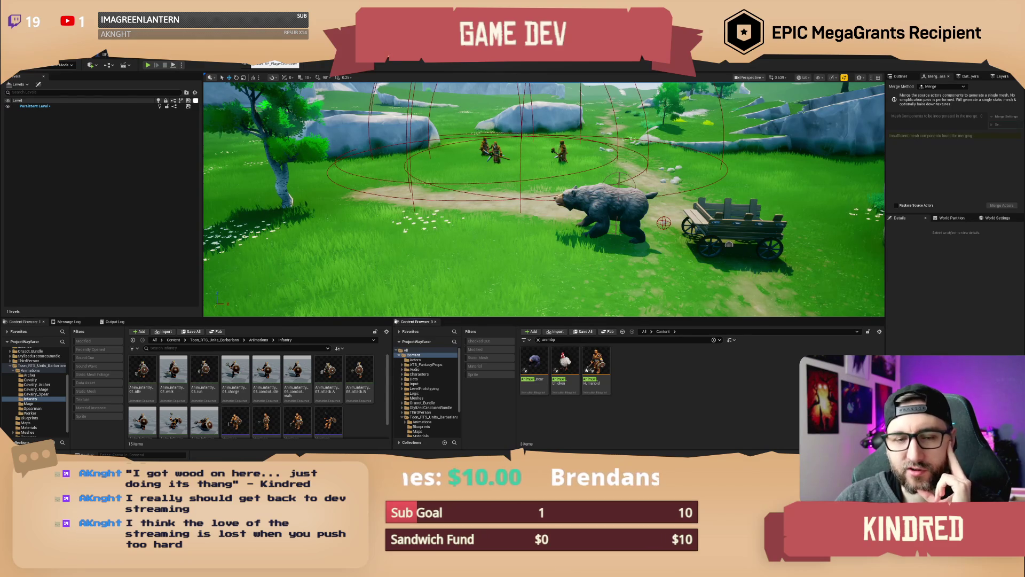
left_click(273, 56)
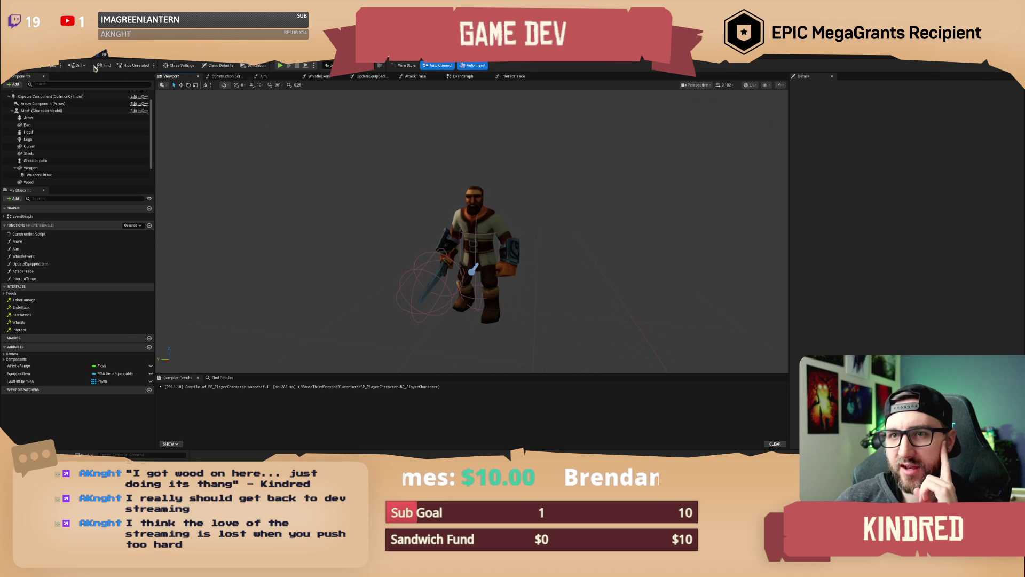
left_click(64, 54)
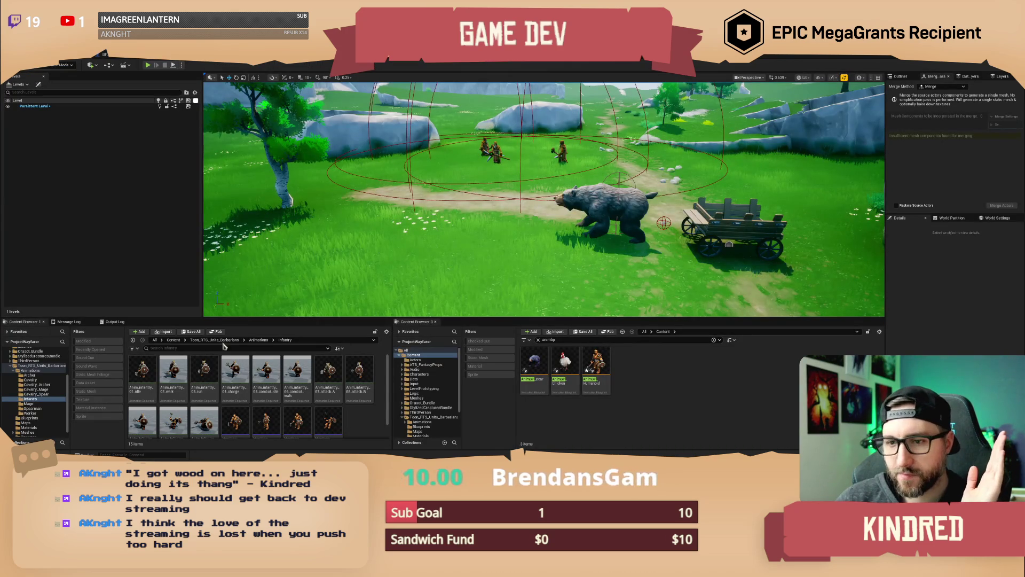
left_click(154, 340)
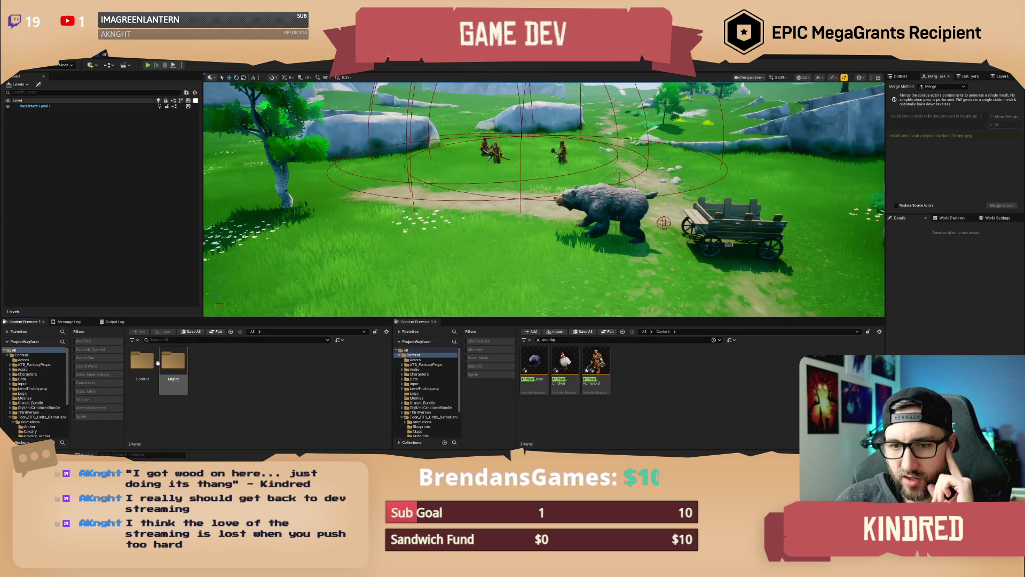
In Content/Data/Enums, add a Blueprint Enumeration asset named Enum_CarryState
double_click(143, 361)
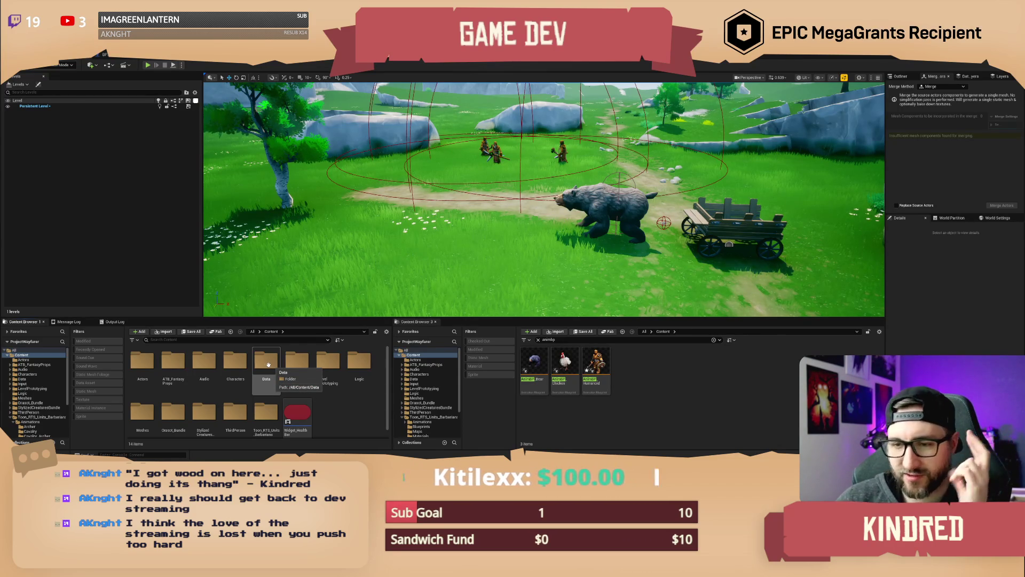
double_click(267, 362)
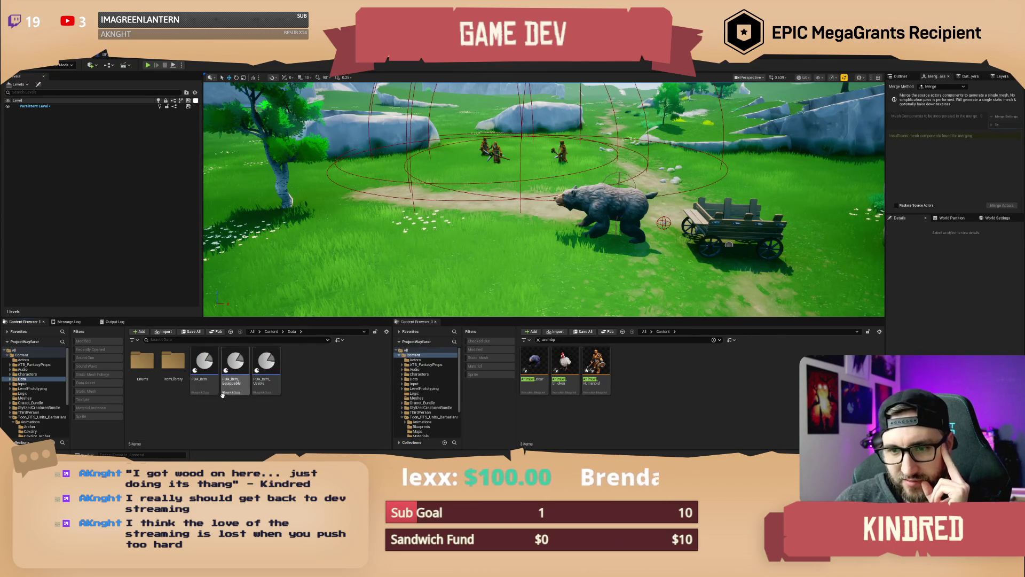
double_click(142, 363)
right_click(253, 386)
mouse_move(256, 374)
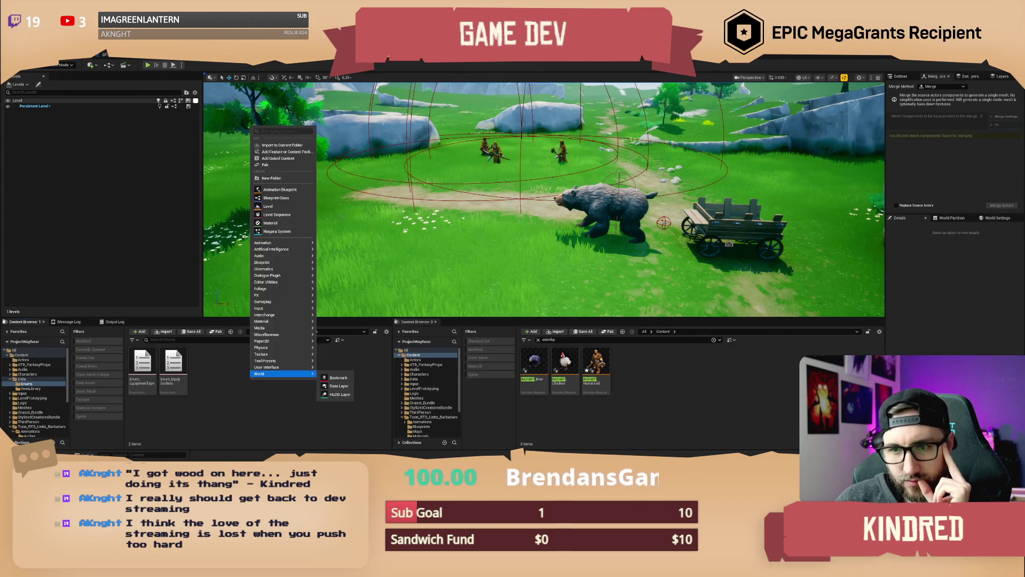
mouse_move(289, 262)
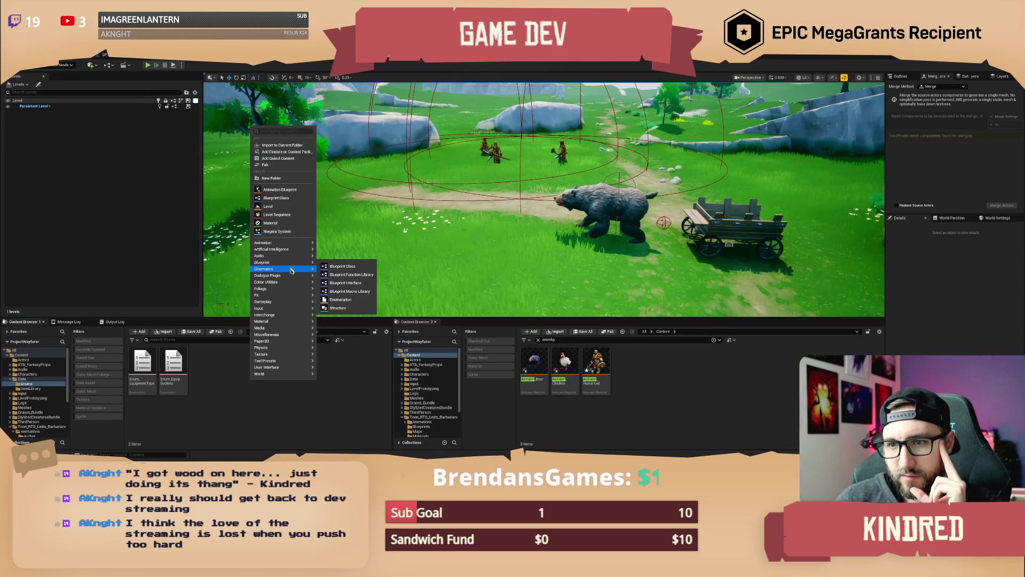
left_click(342, 299)
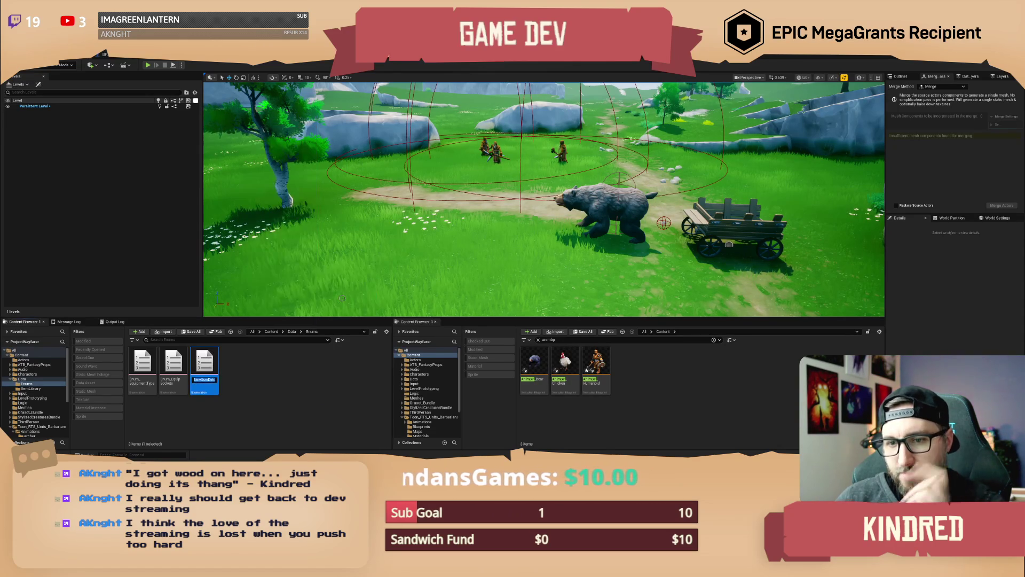
type("Enum_Ca")
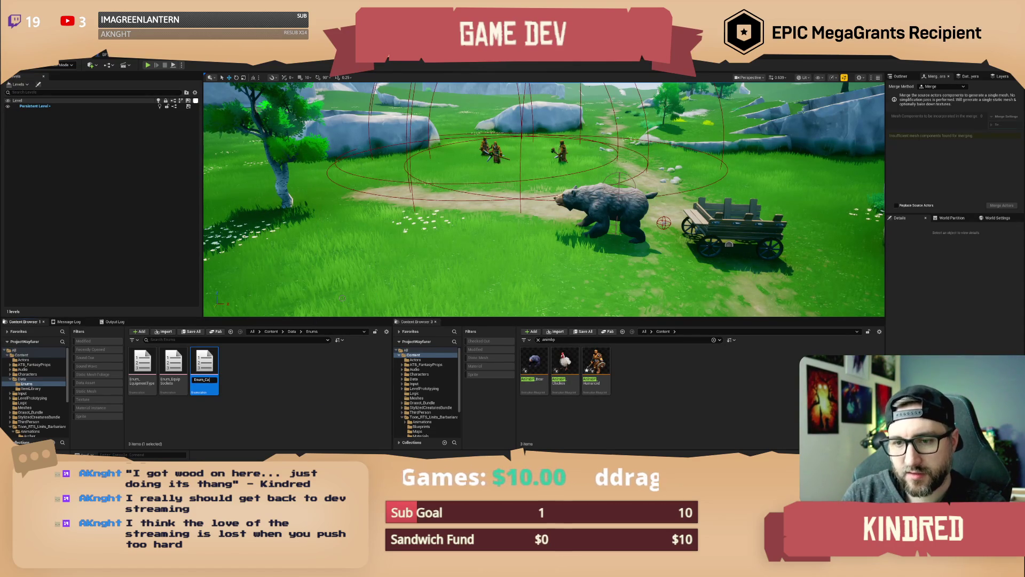
key("Return")
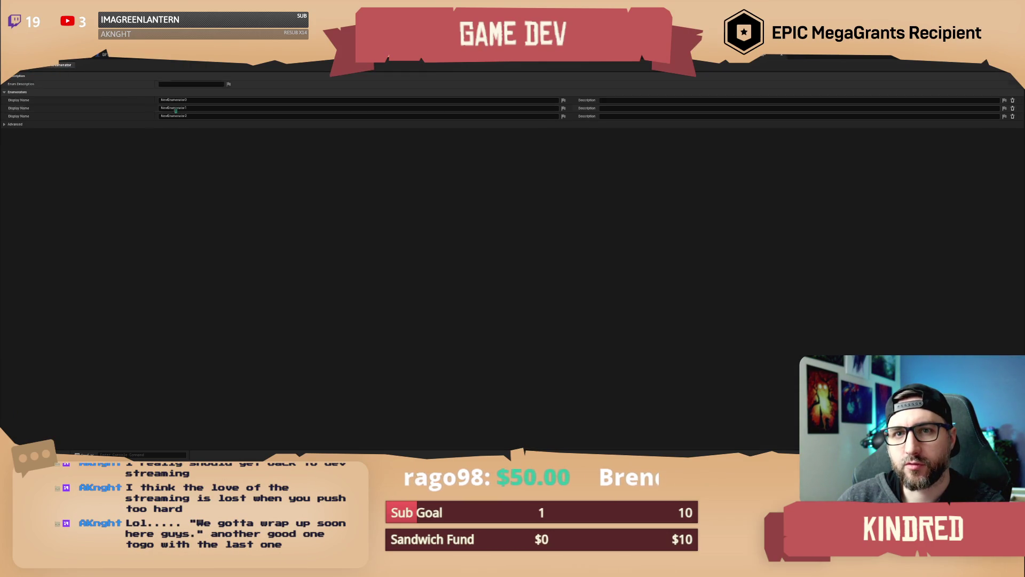
Rename the three enumerator display names to None, Wood and Bag
left_click(194, 101)
type("None")
key("Return")
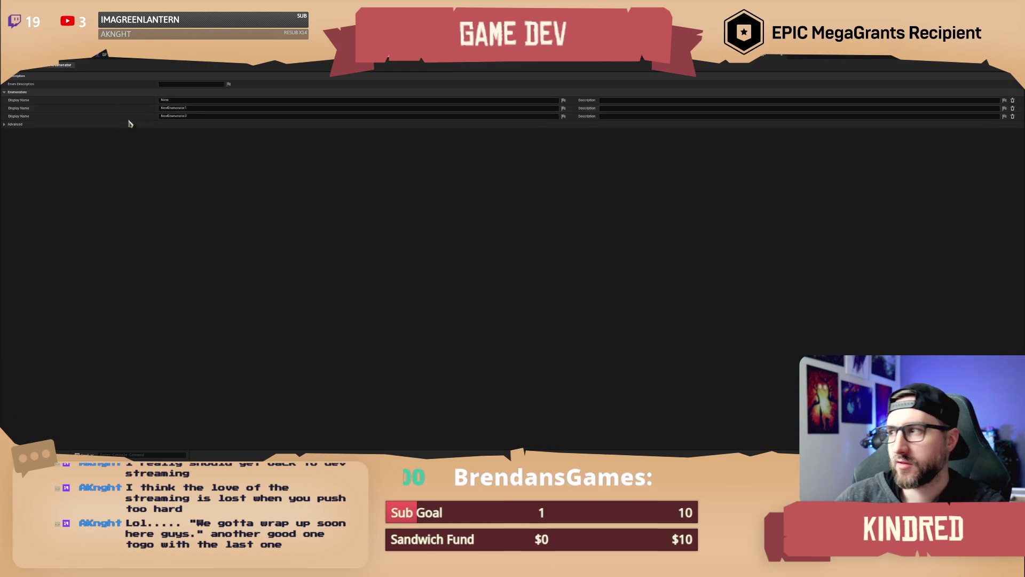
left_click(160, 108)
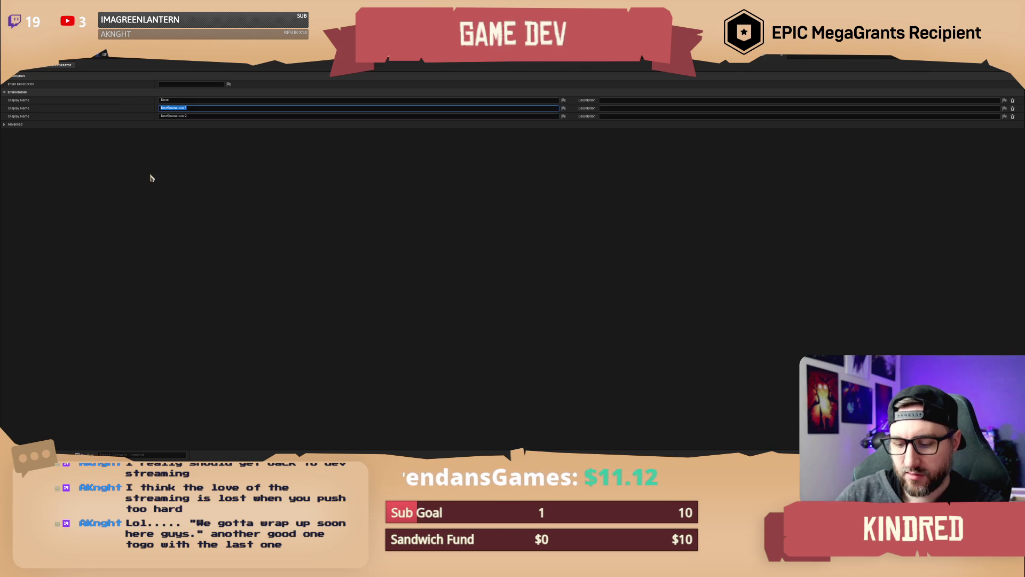
type("Wood")
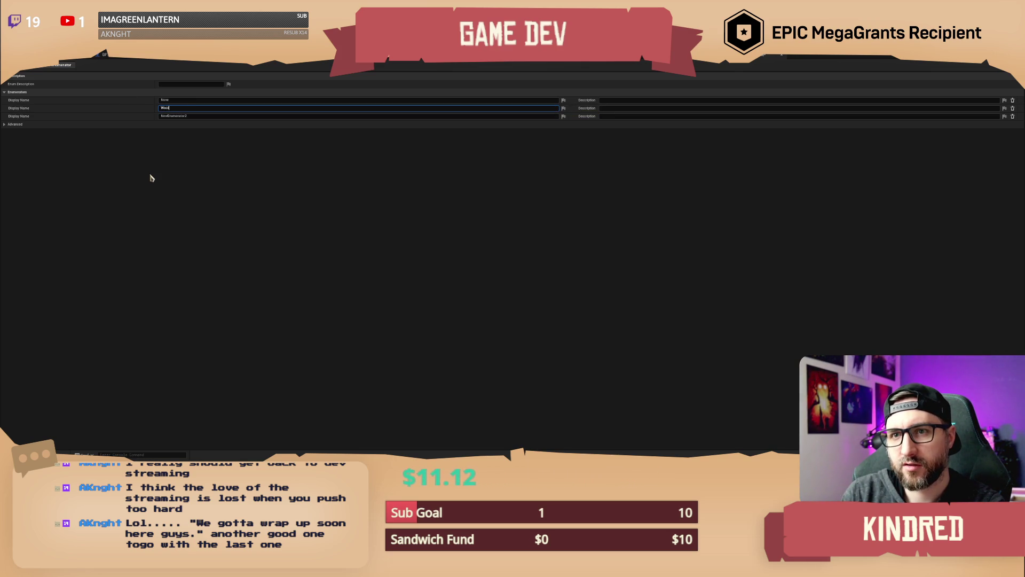
key("Tab")
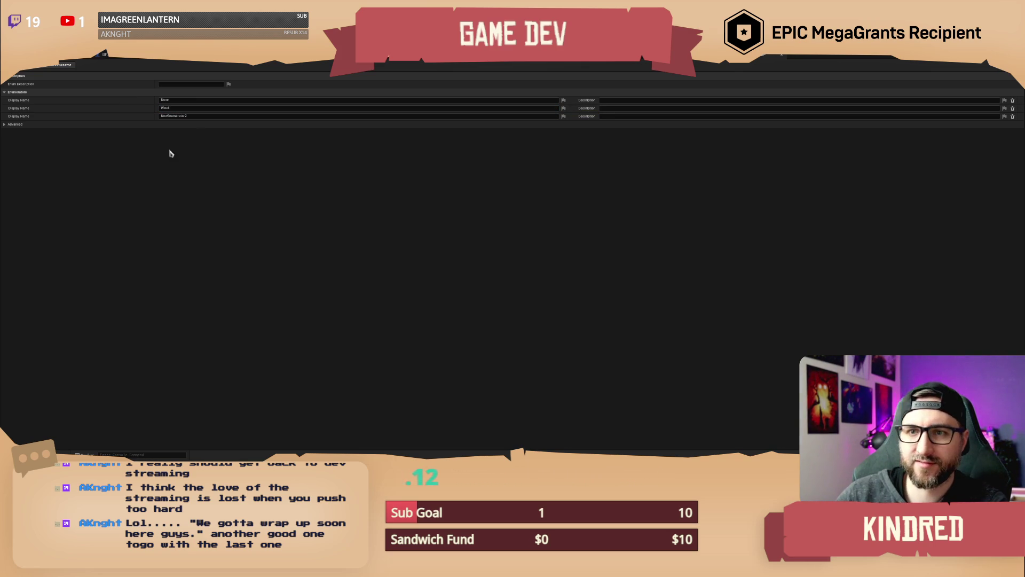
type("Bag")
key("Return")
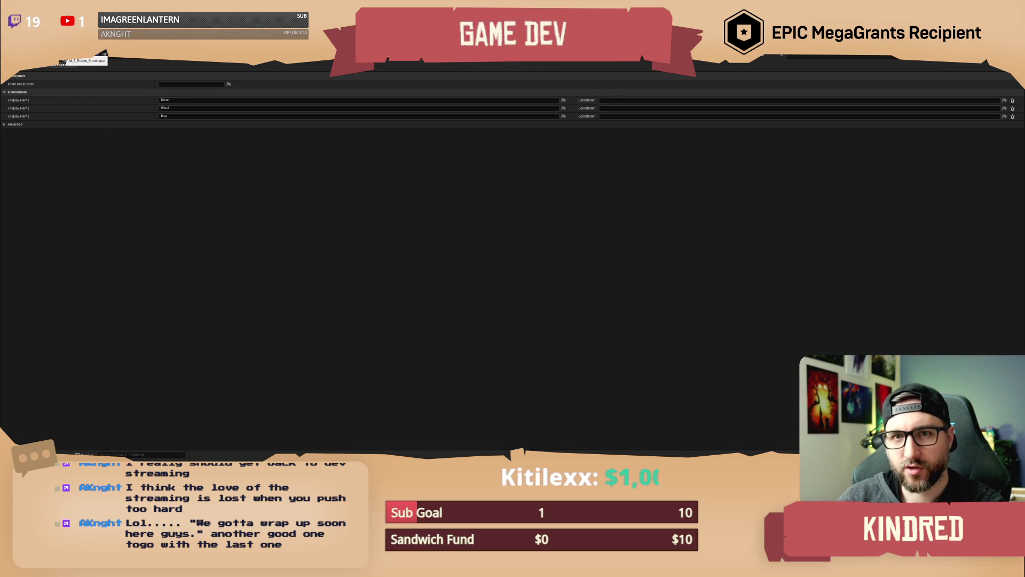
Return to the level editor and move the viewport camera closer to the bear
left_click(83, 59)
left_click_drag(544, 199, 534, 153)
left_click(700, 339)
left_click_drag(534, 203, 540, 181)
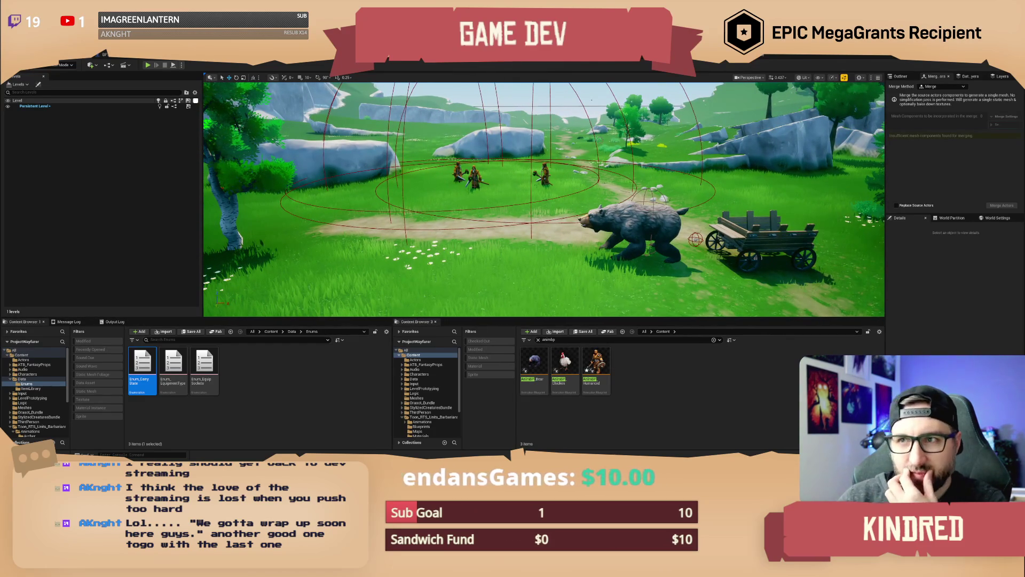
In AnimBP_Humanoid's Locomotion state, add a Blend Poses (Enum_CarryState) node from the blendspace pose pin
left_click(428, 64)
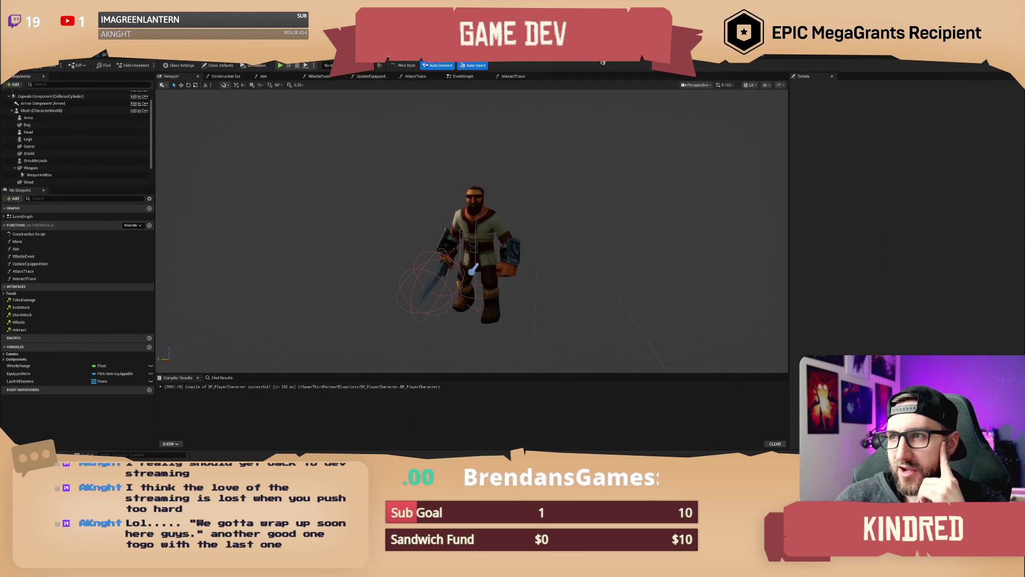
left_click(638, 62)
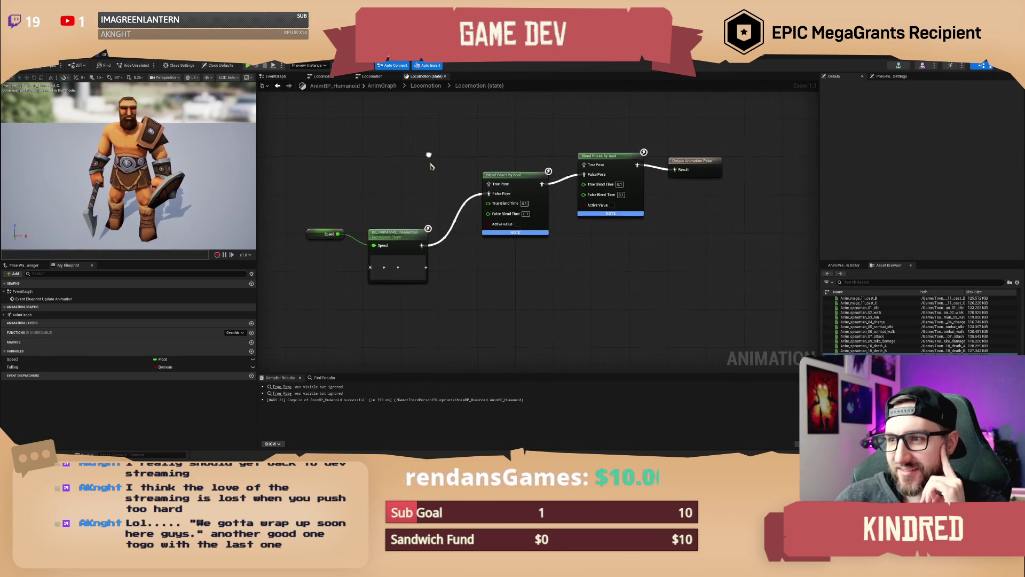
left_click_drag(420, 245, 469, 275)
type("bind")
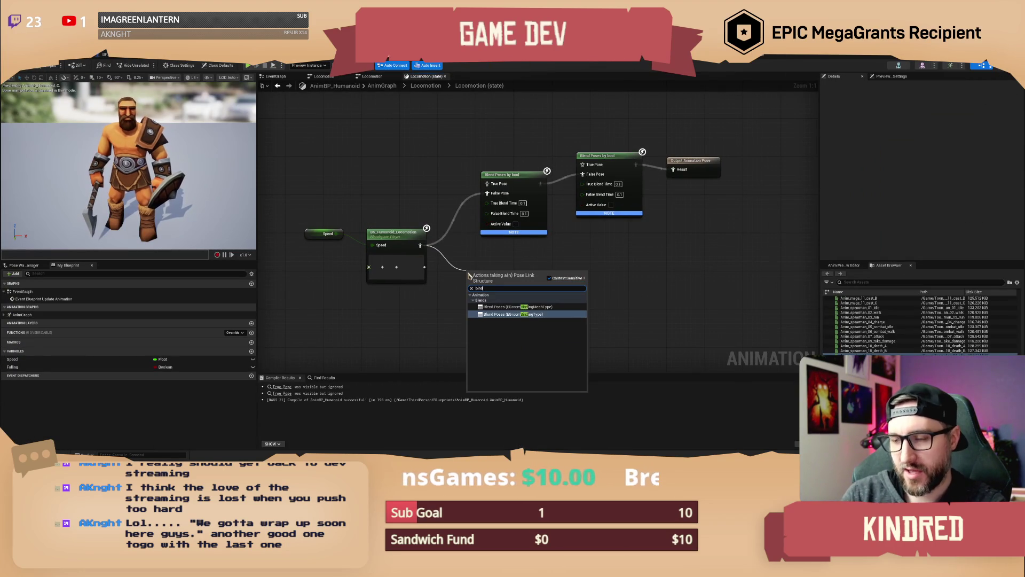
key("BackSpace")
key("BackSpace")
key("BackSpace")
type("lend pose ")
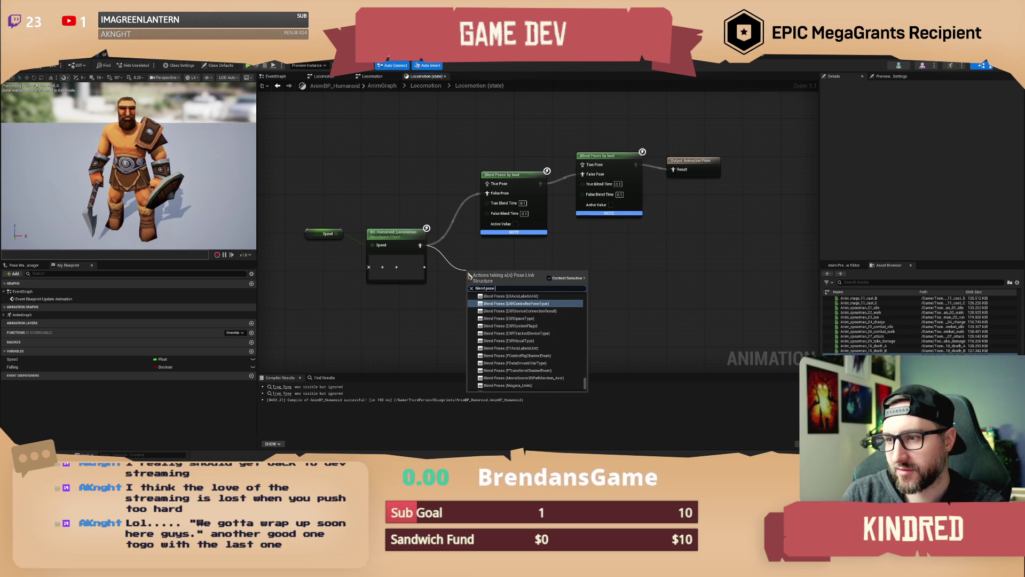
type("carry")
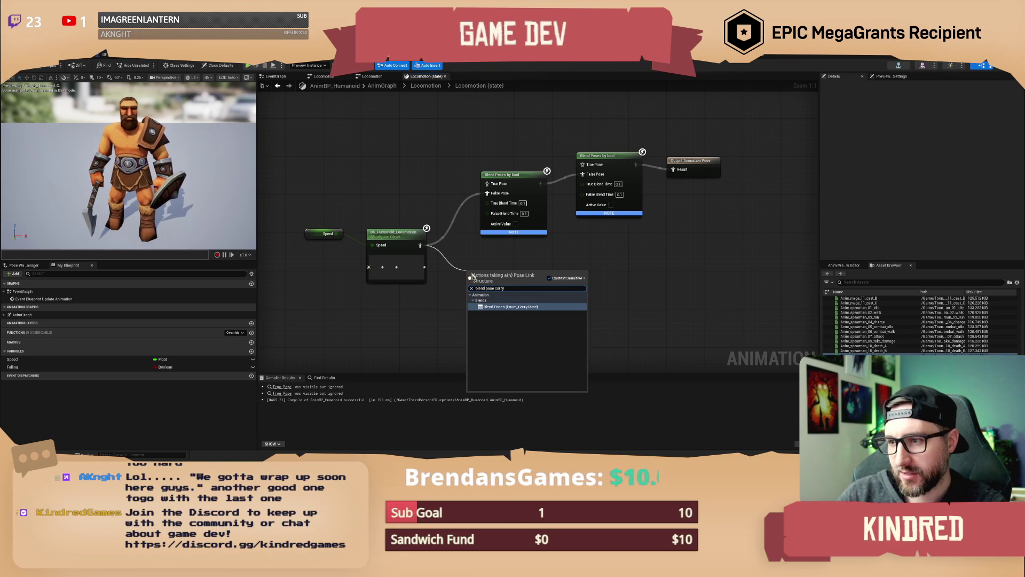
key("Return")
Delete the two Blend Poses by bool nodes and reposition the enum blend node
mouse_move(582, 241)
left_mouse_down()
mouse_move(561, 209)
mouse_move(521, 183)
left_mouse_up()
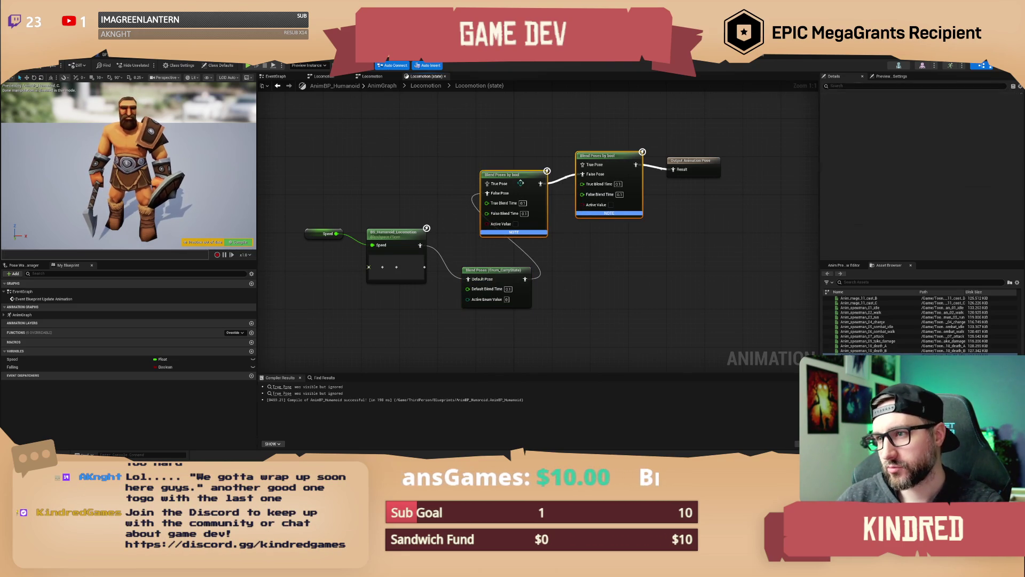
key("Delete")
mouse_move(497, 272)
left_mouse_down()
mouse_move(512, 235)
mouse_move(544, 244)
mouse_move(551, 259)
left_mouse_up()
left_click(466, 327)
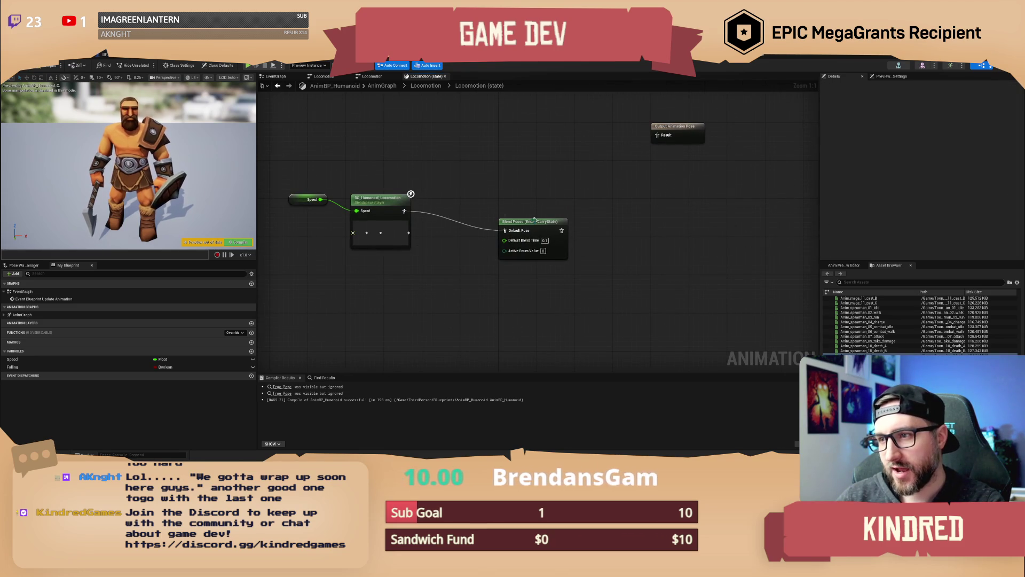
left_click(536, 225)
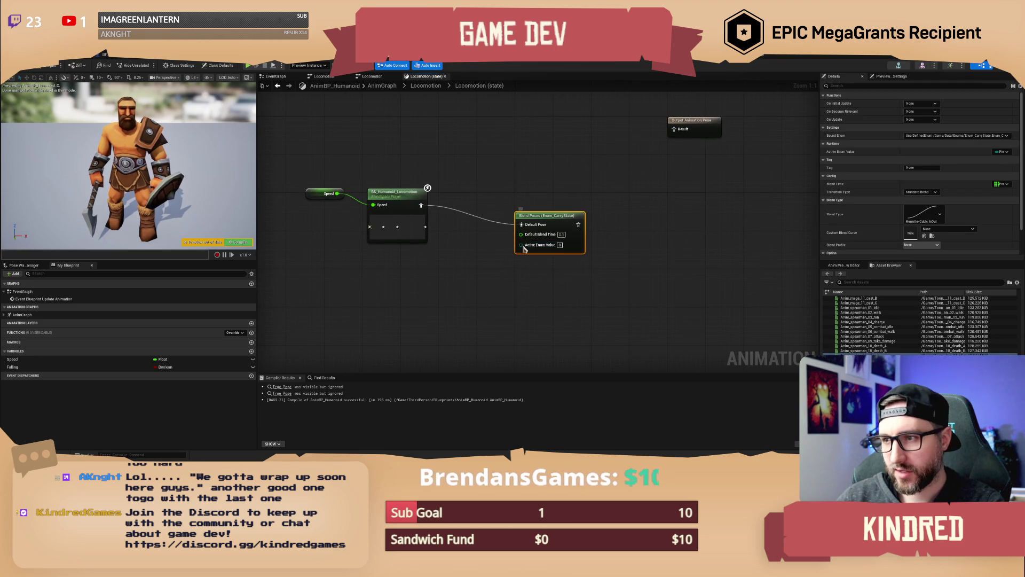
Promote Active Enum Value to a CarryState variable and compile with F7
right_click(523, 247)
left_click(547, 264)
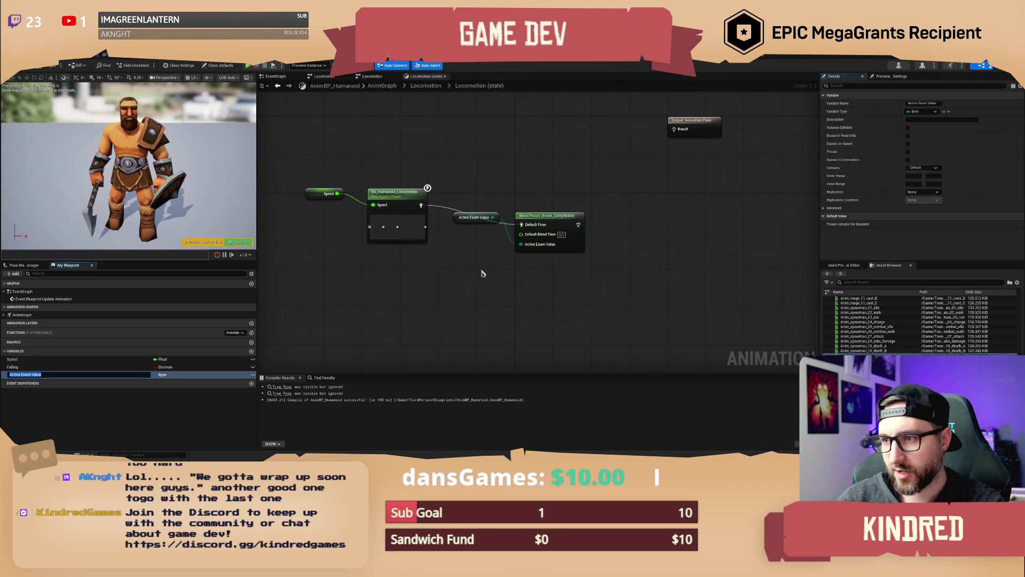
type("CarryState")
key("Return")
left_click_drag(472, 217, 443, 284)
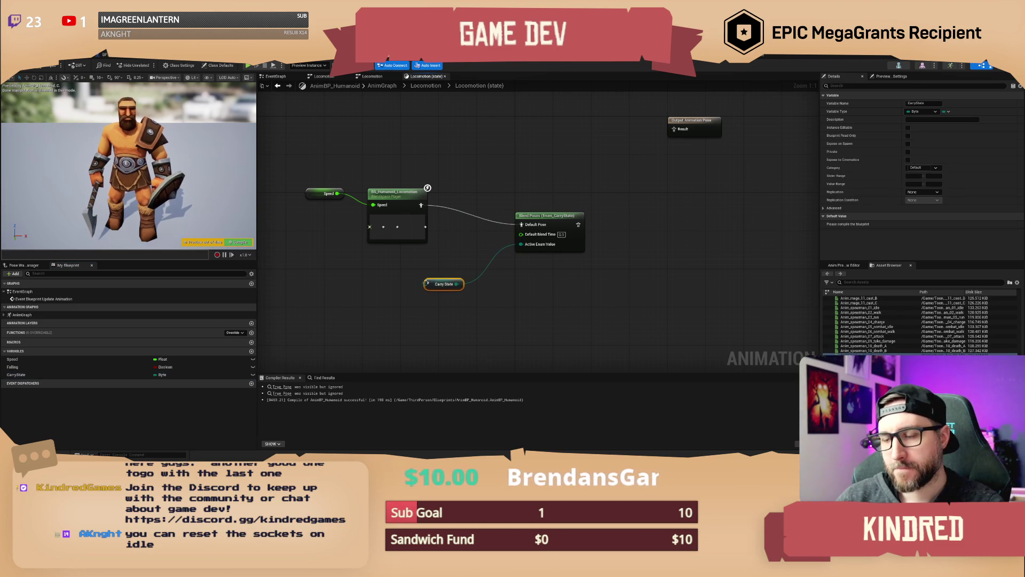
key("F7")
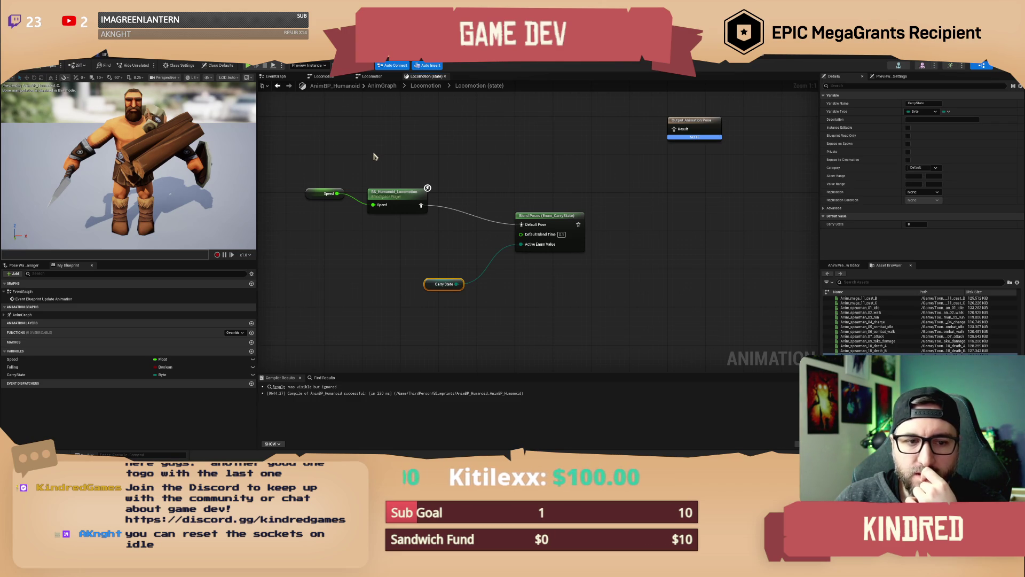
Wire the locomotion blendspace straight into Output Animation Pose and recompile
left_click(421, 155)
left_click_drag(424, 155, 439, 163)
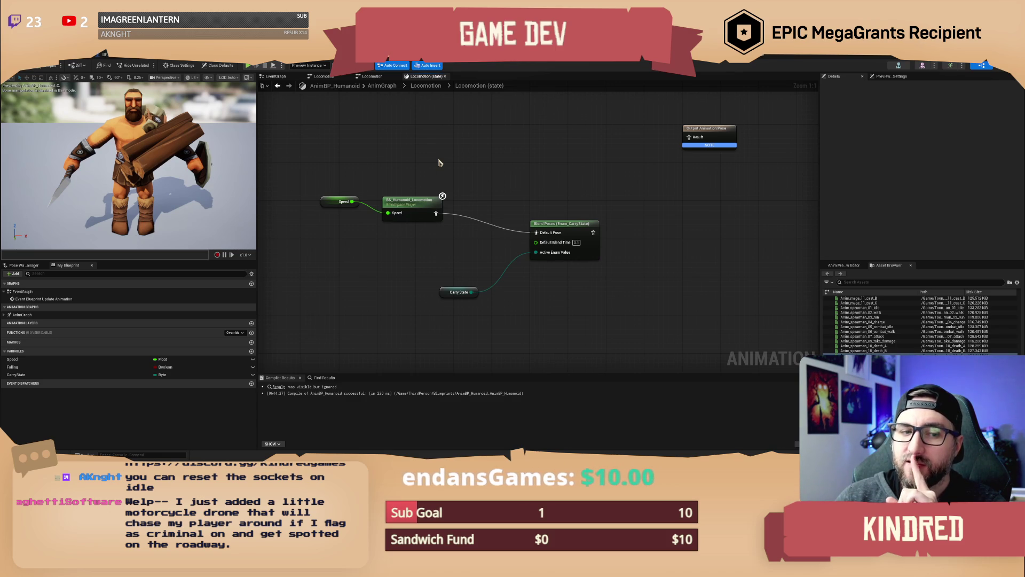
left_click_drag(438, 162, 448, 166)
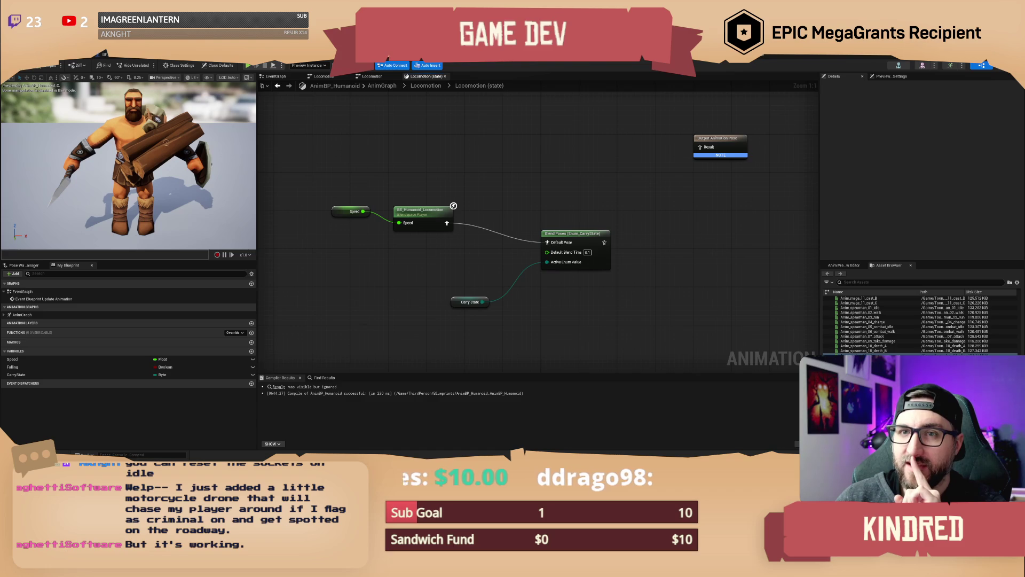
left_click_drag(442, 232, 698, 157)
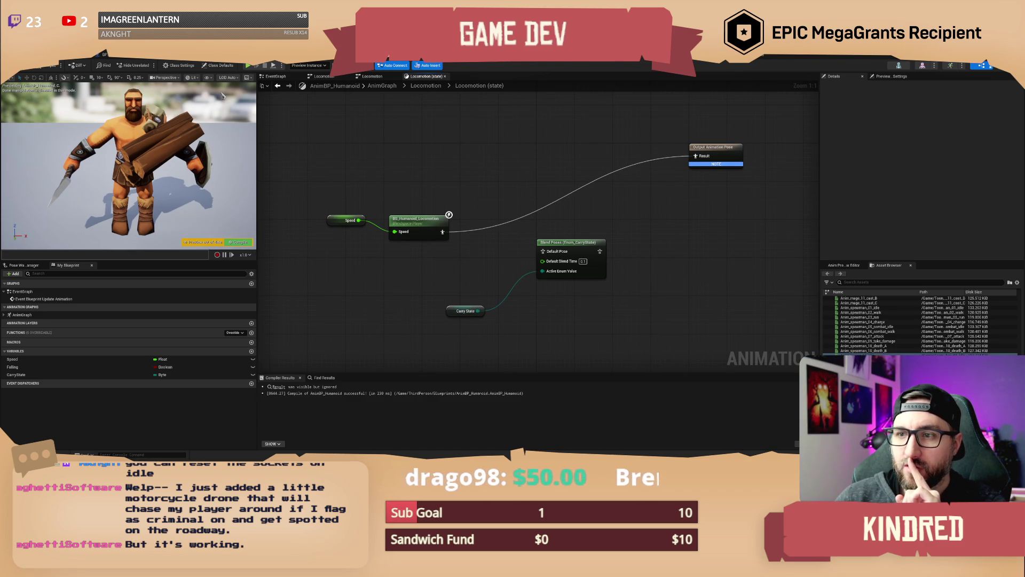
left_click(33, 70)
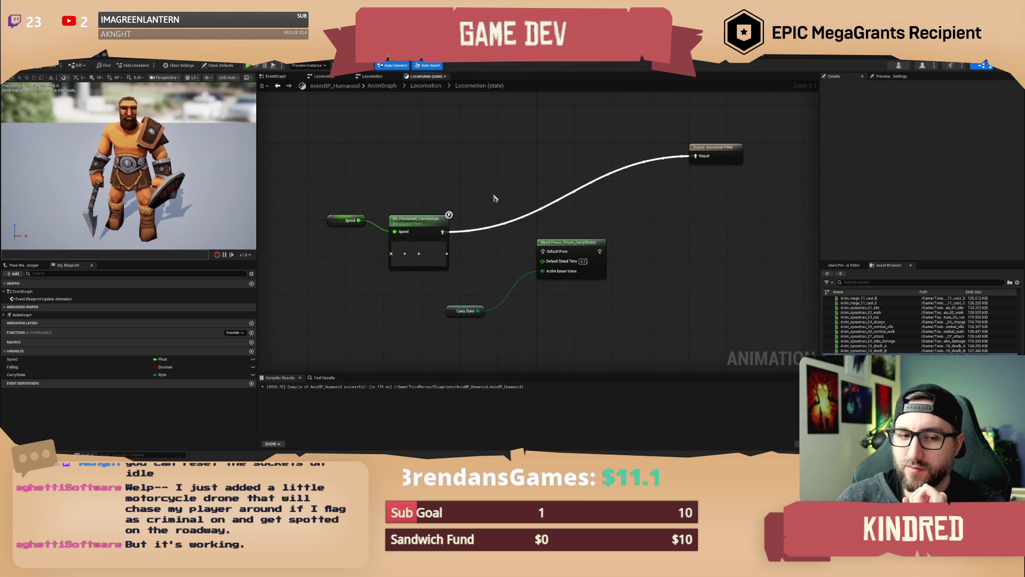
Straighten the Speed wire and move the Speed and blendspace nodes up-left
mouse_move(494, 198)
left_mouse_down()
mouse_move(510, 185)
mouse_move(344, 214)
left_mouse_up()
key("q")
mouse_move(431, 196)
left_mouse_down()
mouse_move(424, 172)
mouse_move(484, 185)
mouse_move(394, 163)
left_mouse_up()
left_click(450, 142)
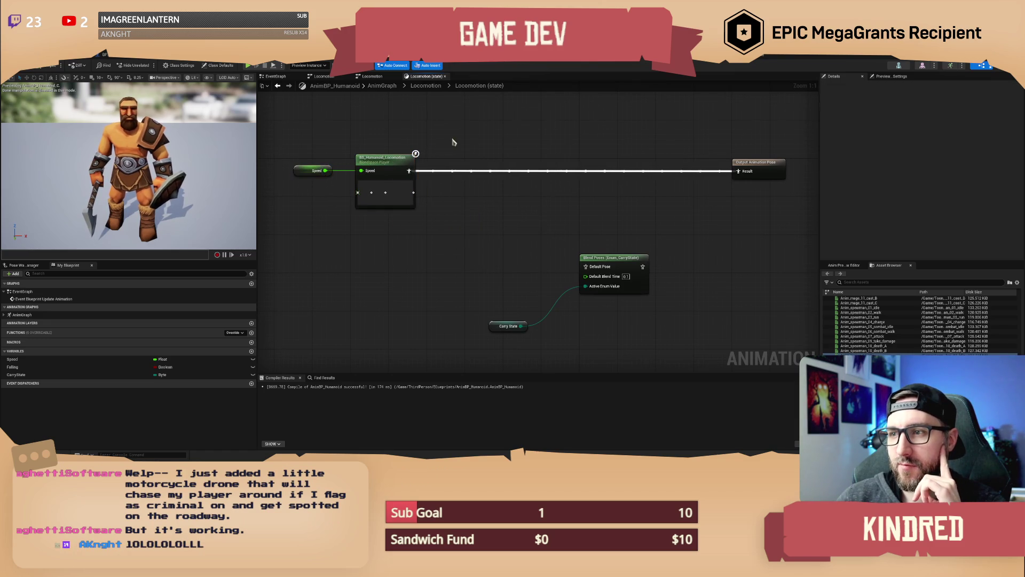
left_click_drag(451, 142, 478, 155)
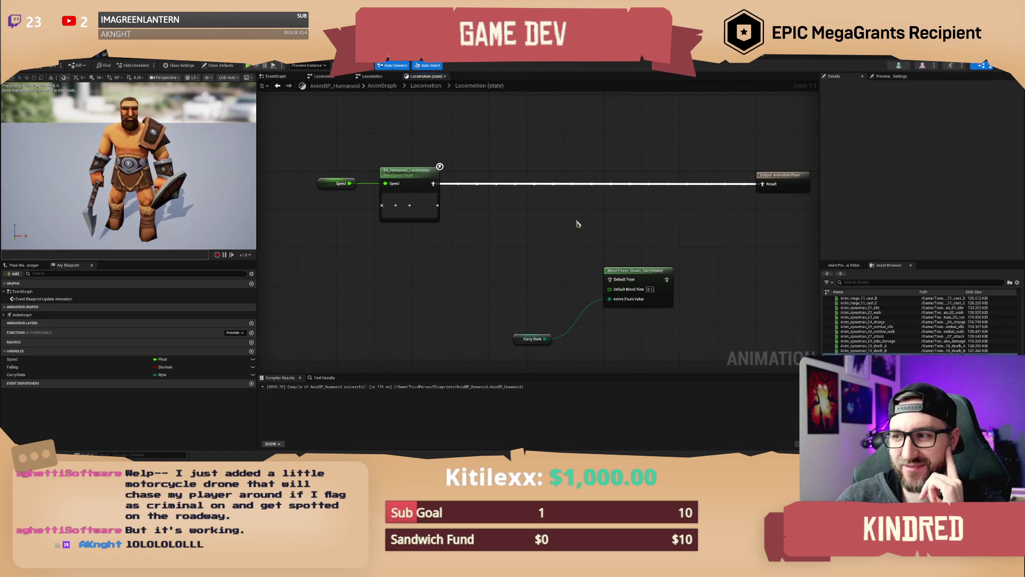
left_click_drag(577, 222, 515, 221)
Insert the Enum_CarryState pose blend between the blendspace and Output Animation Pose
left_click_drag(565, 264, 467, 169)
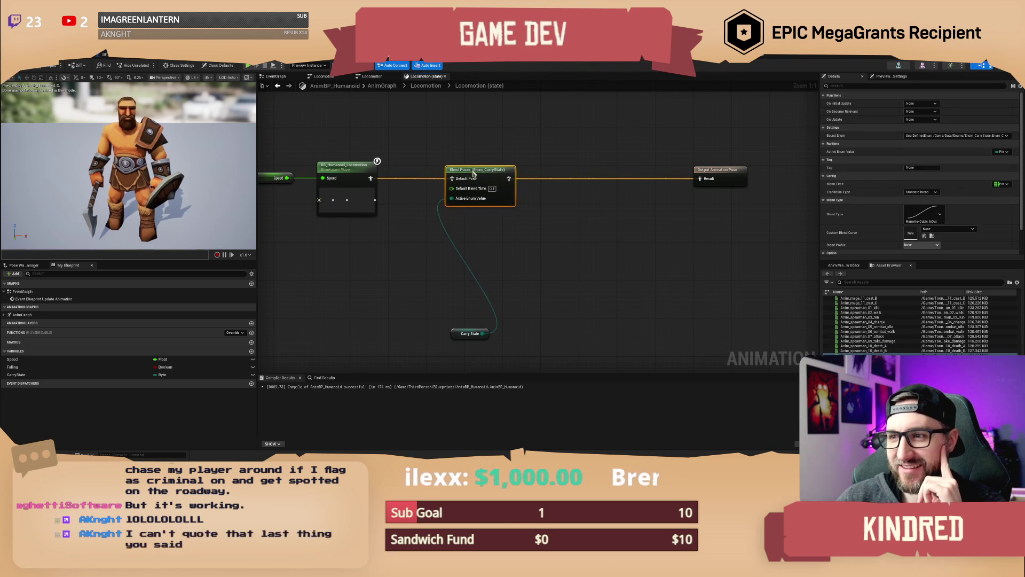
left_click_drag(455, 340, 363, 246)
left_click(458, 251)
left_click_drag(458, 251, 486, 271)
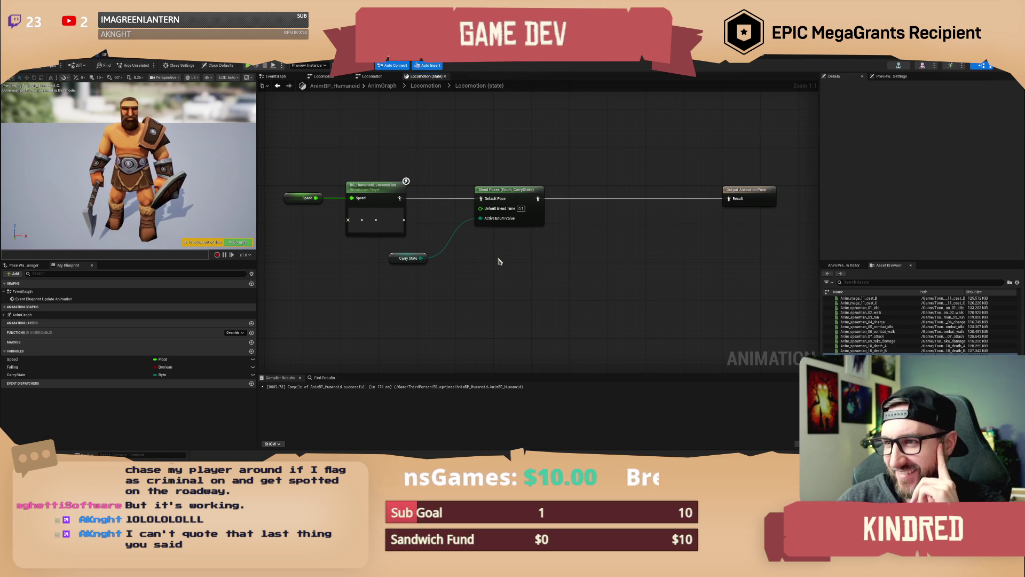
left_click_drag(498, 265, 457, 263)
left_click(470, 190)
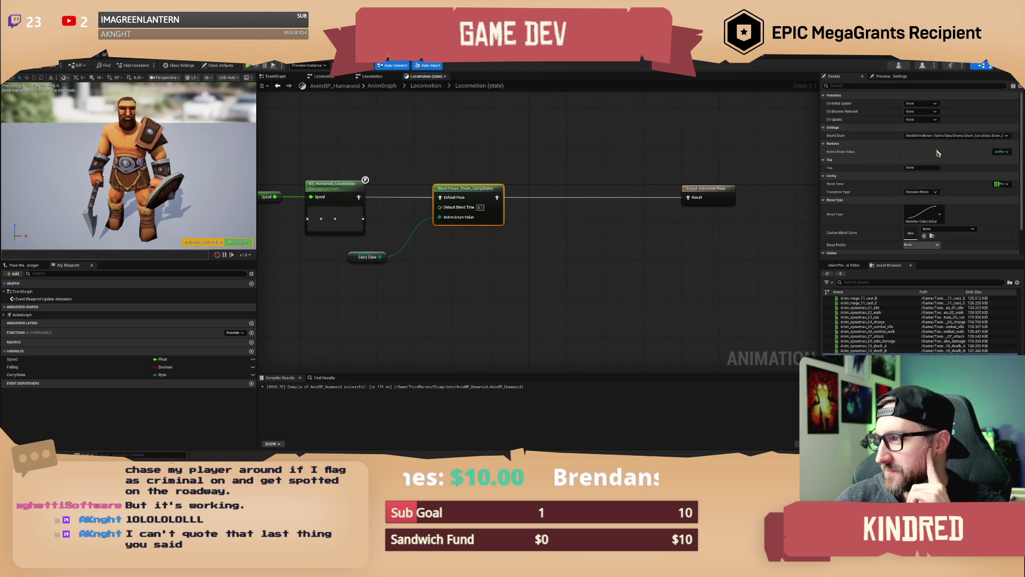
left_click(457, 154)
left_click_drag(434, 153, 463, 153)
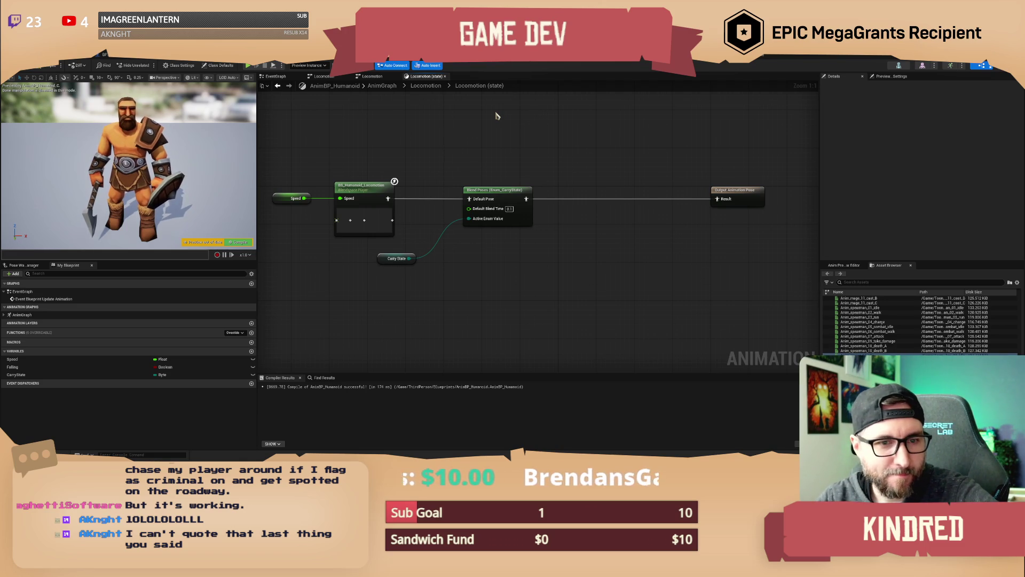
mouse_move(490, 149)
left_mouse_down()
mouse_move(526, 161)
mouse_move(510, 175)
left_mouse_up()
Place the Carry State node beside the enum blend and compile the animation blueprint
left_click(432, 271)
left_click_drag(432, 271, 465, 247)
left_click_drag(471, 200, 585, 261)
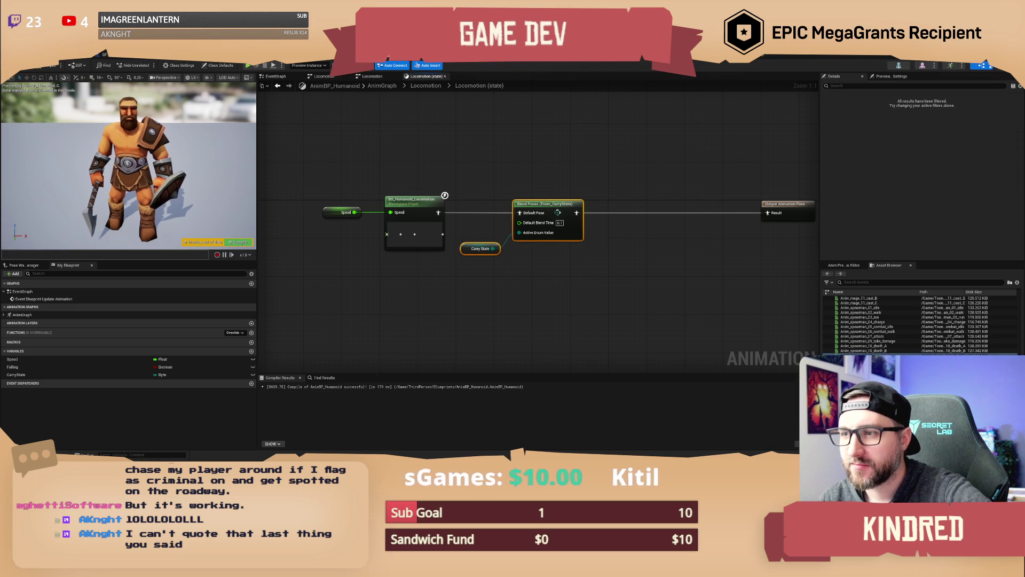
left_click_drag(490, 241, 507, 236)
left_click(484, 251)
left_click(479, 231)
left_click(61, 71)
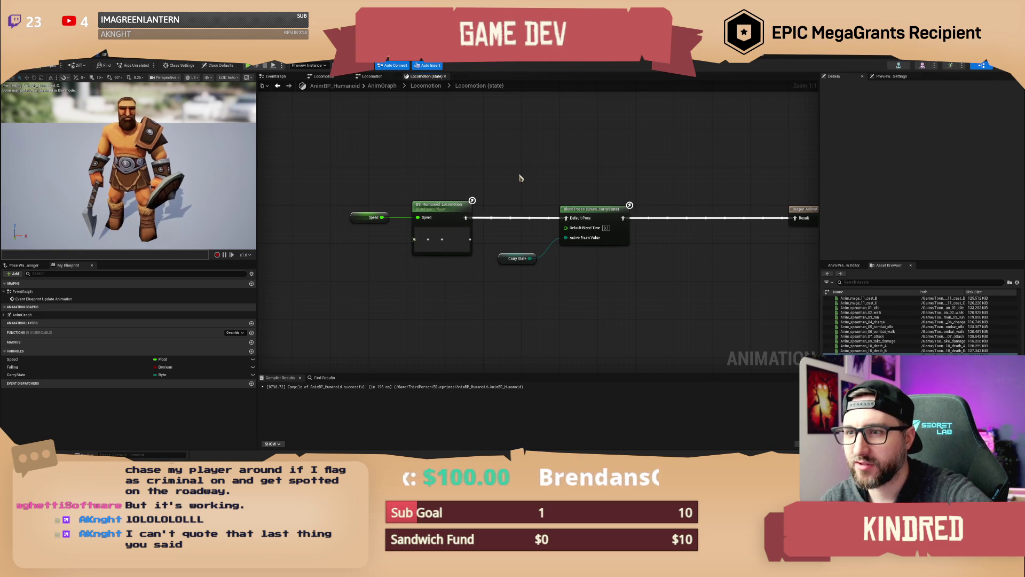
Check the worker bag idle sequence, then reselect the Enum_CarryState blend node in the graph
left_click_drag(561, 173, 513, 170)
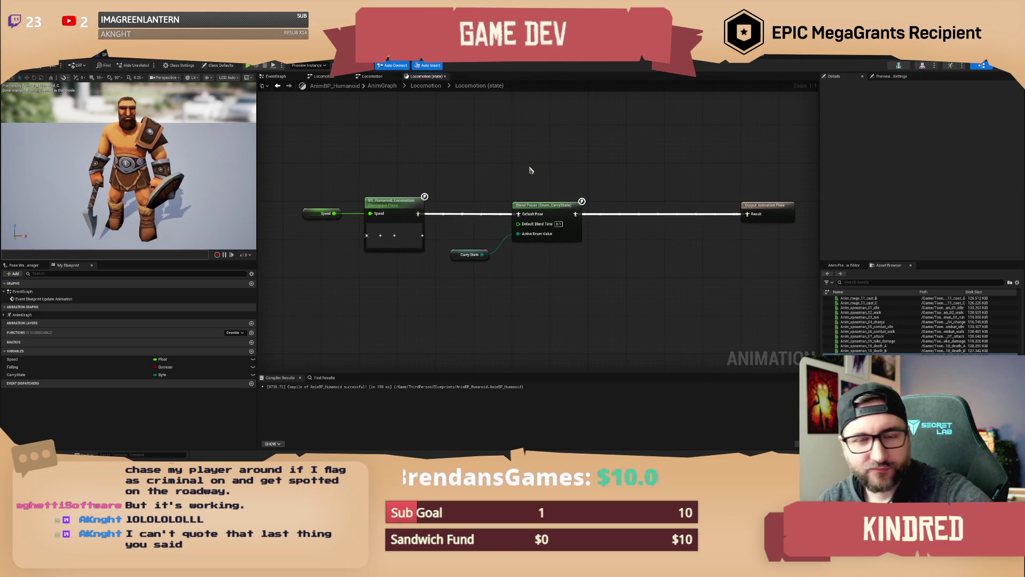
left_click_drag(531, 169, 544, 187)
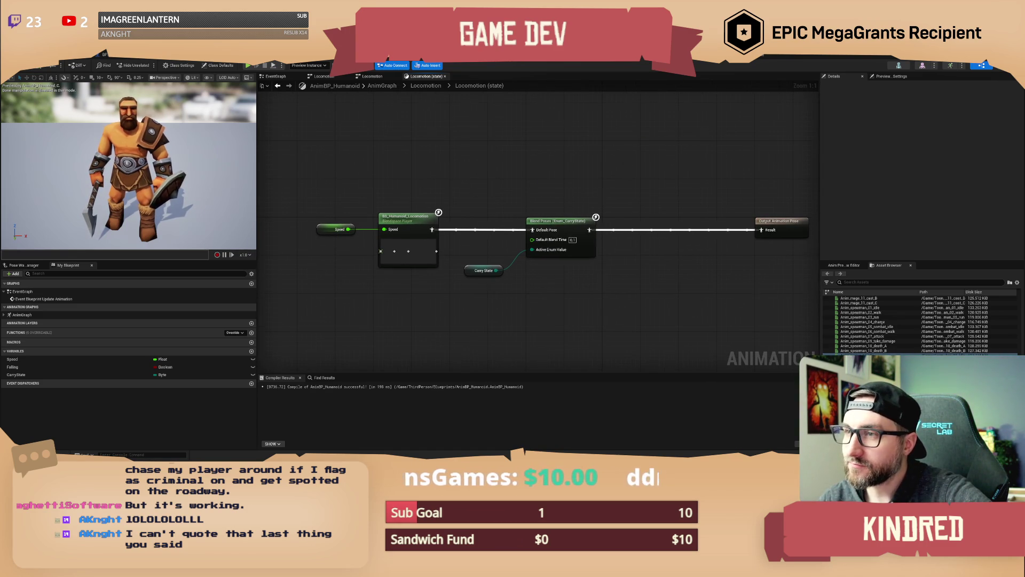
left_click(950, 65)
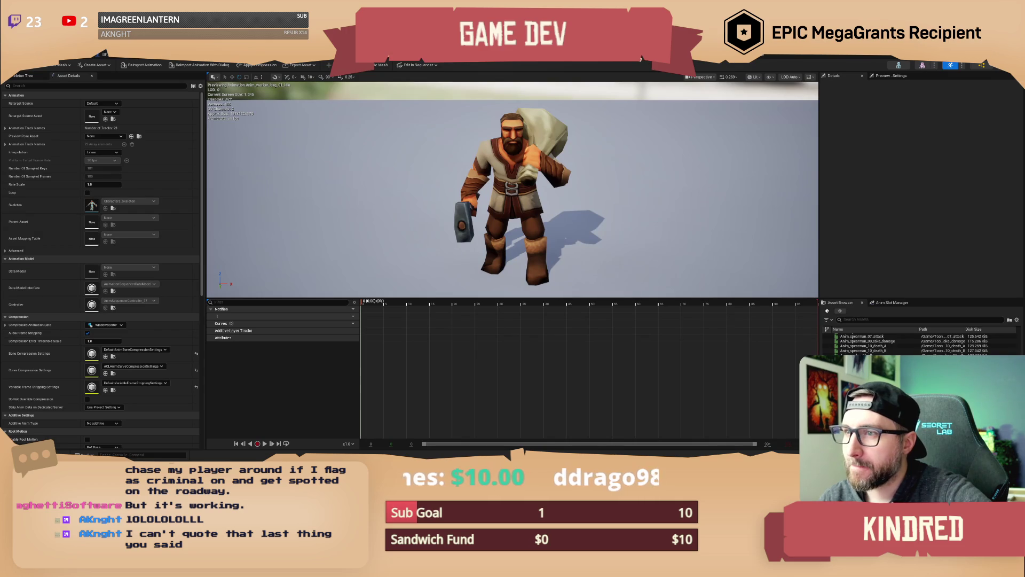
left_click(981, 65)
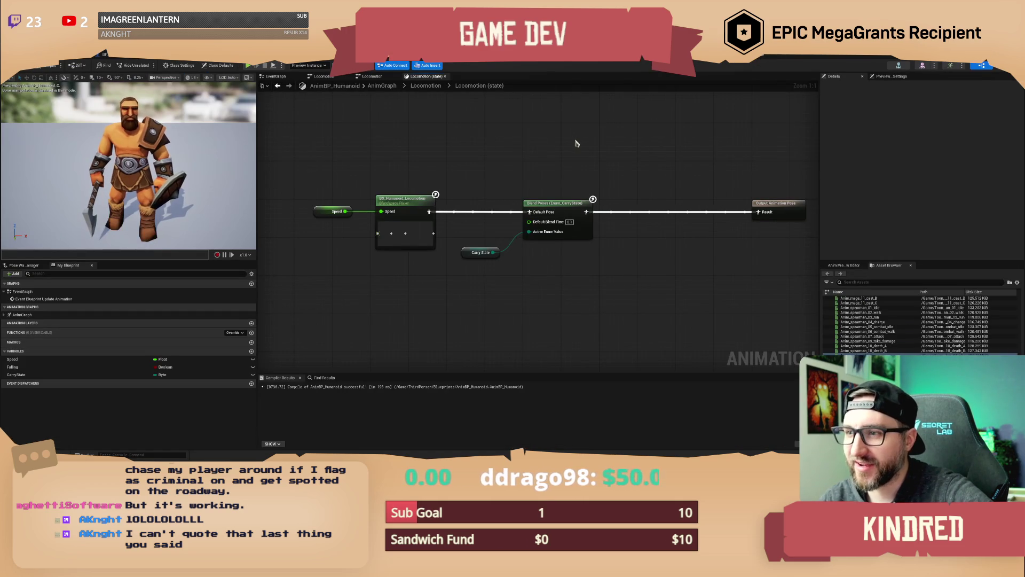
left_click(513, 194)
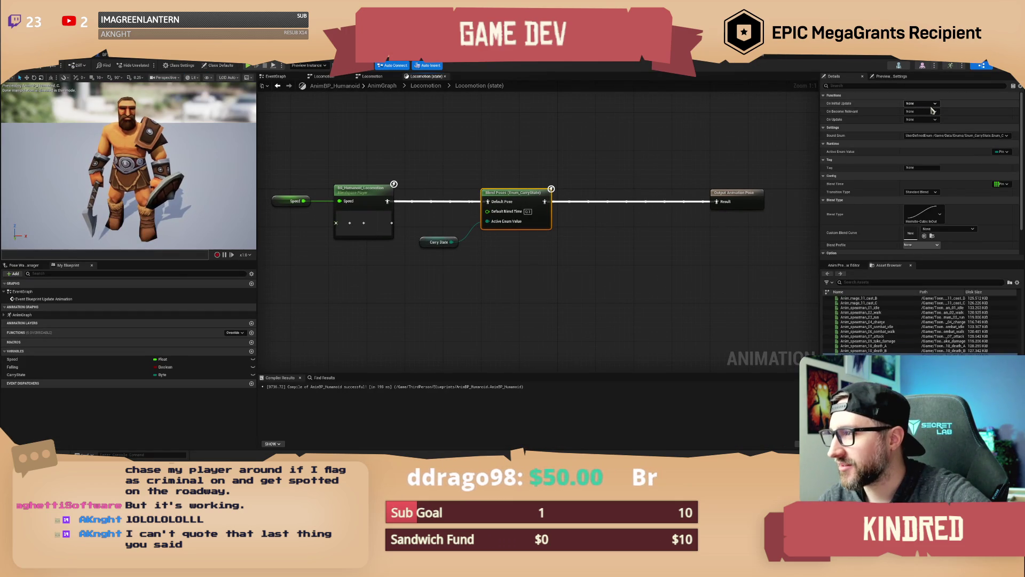
scroll(881, 214, "down", 1)
scroll(880, 214, "down", 1)
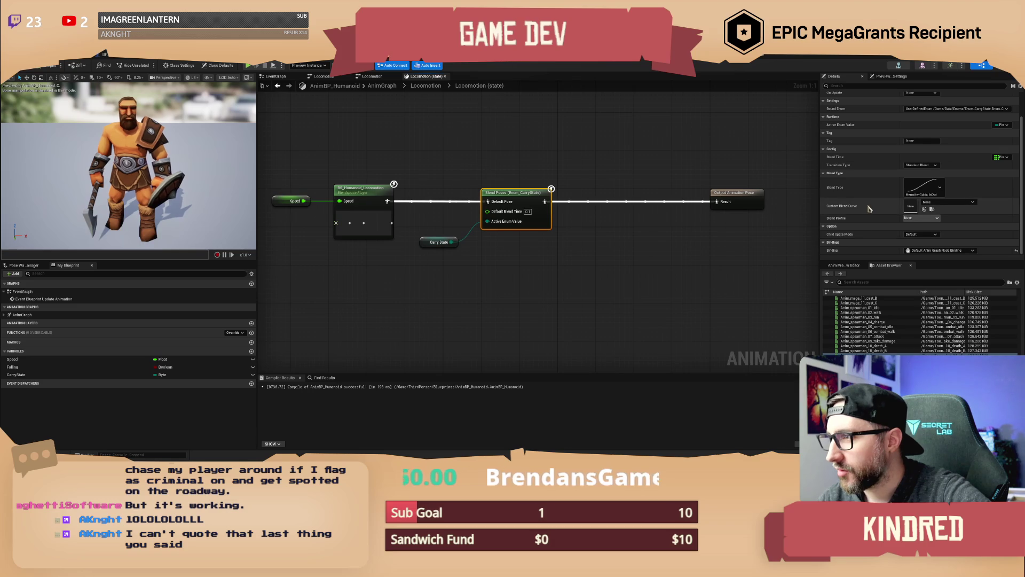
scroll(868, 208, "up", 2)
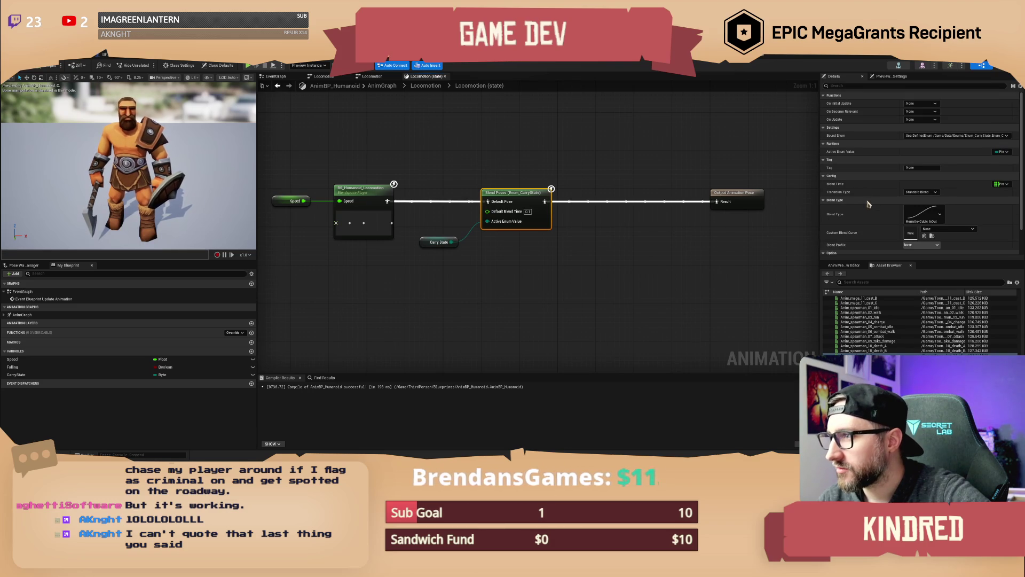
Add Wood Pose and Bag Pose inputs to the Blend Poses node
right_click(513, 193)
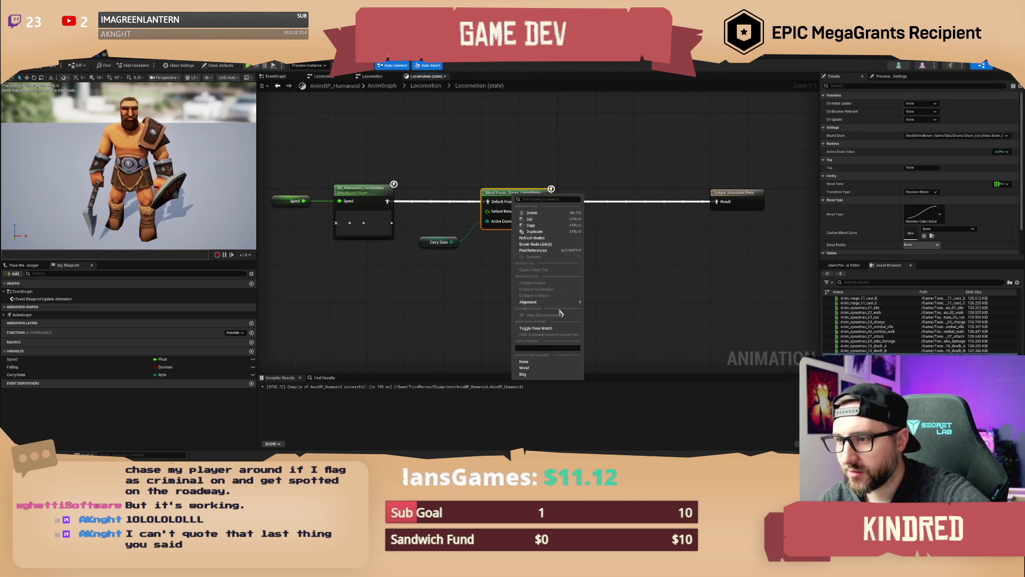
left_click(540, 364)
right_click(528, 210)
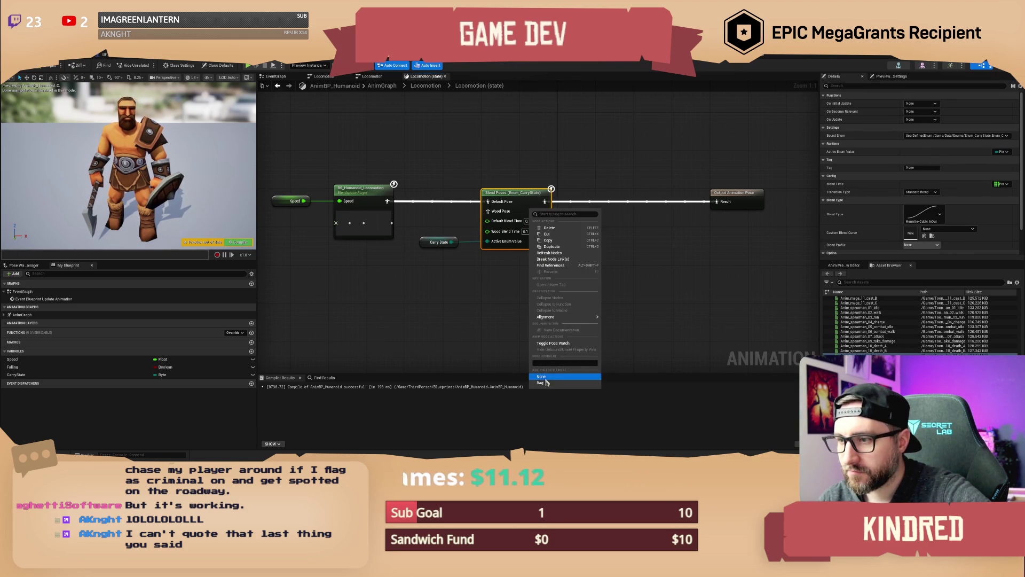
left_click(540, 383)
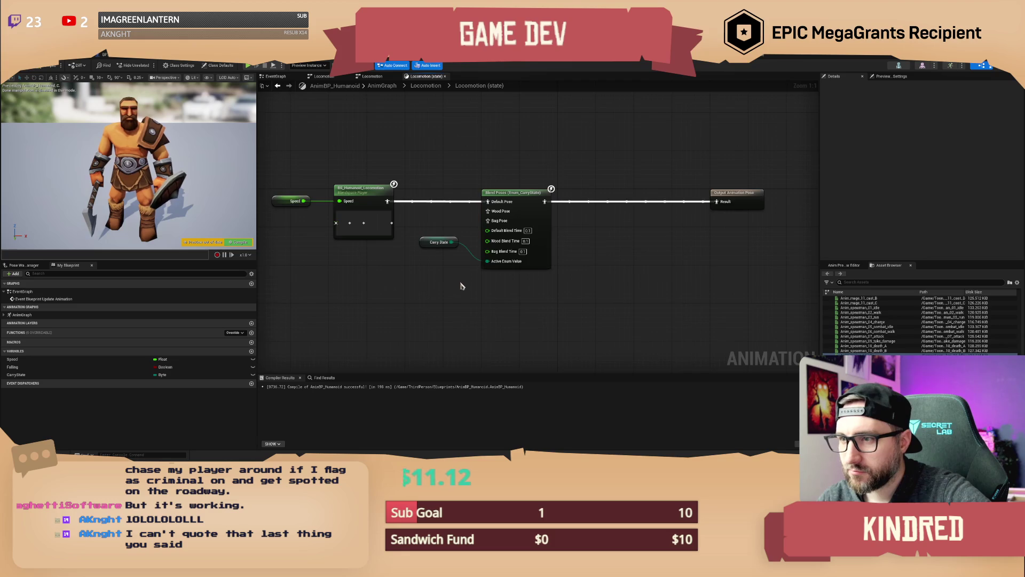
Wire the Carry State node into Active Enum Value and compile AnimBP_Humanoid
left_click_drag(476, 220, 468, 282)
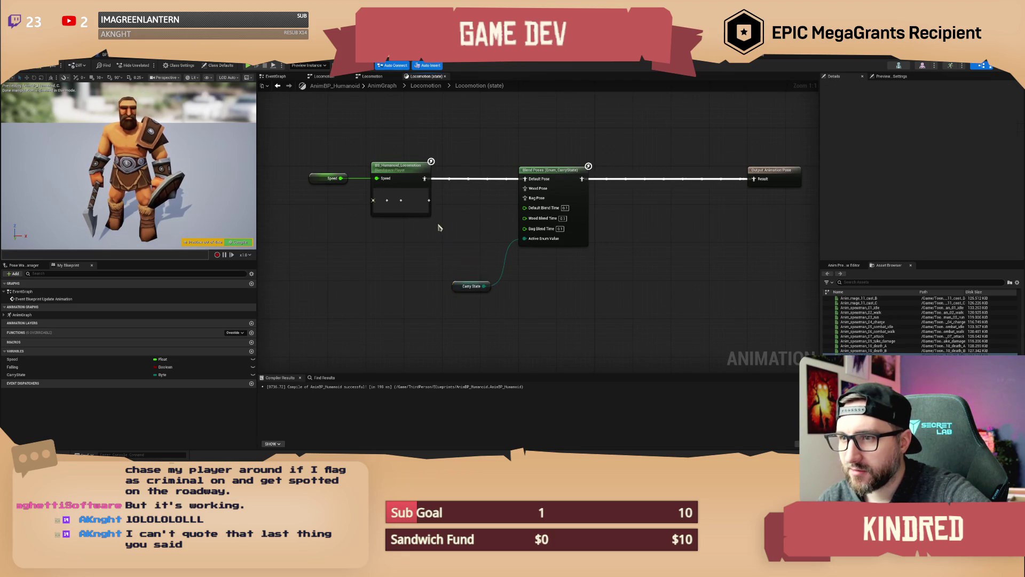
left_click_drag(436, 226, 459, 232)
mouse_move(447, 184)
left_mouse_down()
mouse_move(552, 215)
mouse_move(528, 220)
left_mouse_up()
mouse_move(513, 291)
left_mouse_down()
mouse_move(549, 244)
mouse_move(534, 224)
mouse_move(493, 245)
mouse_move(511, 259)
mouse_move(368, 184)
left_mouse_up()
key("F7")
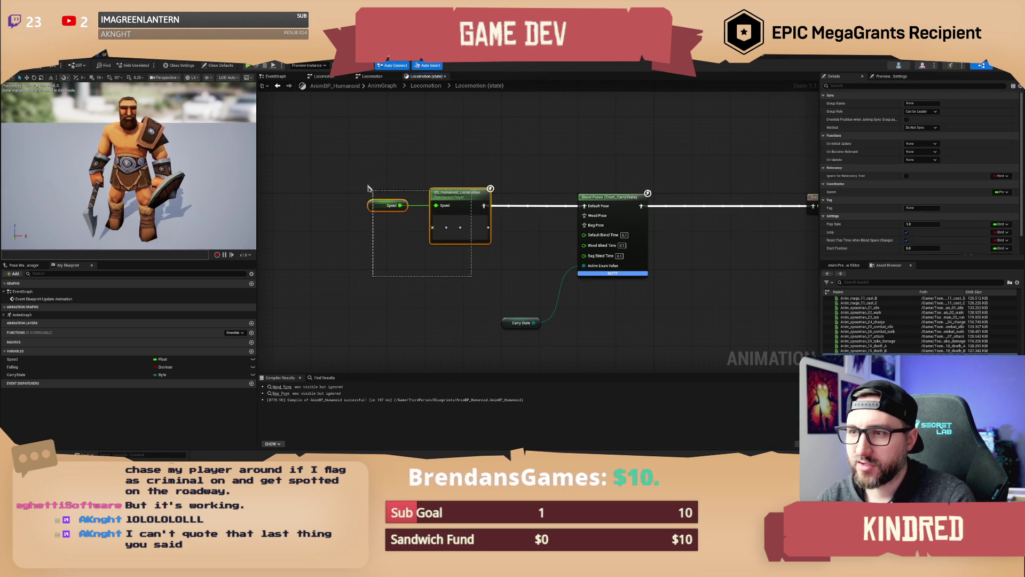
Duplicate the Speed and BS_Humanoid_Locomotion blend-space nodes with Ctrl+C/Ctrl+V
left_click_drag(472, 277, 432, 259)
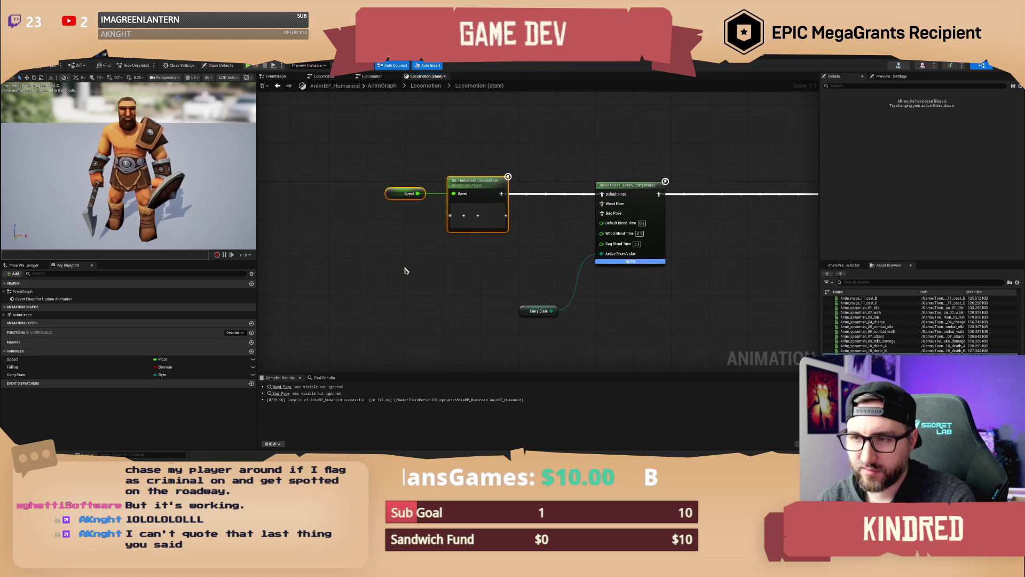
left_click(470, 227)
key("ctrl+c")
key("ctrl+v")
key("ctrl+v")
Feed Speed into the new blend-space nodes and wire their outputs to Wood Pose and Bag Pose
mouse_move(453, 270)
left_mouse_down()
mouse_move(418, 193)
mouse_move(454, 327)
left_mouse_up()
left_click_drag(551, 310, 601, 254)
mouse_move(509, 272)
left_mouse_down()
mouse_move(478, 264)
mouse_move(549, 229)
mouse_move(570, 205)
mouse_move(470, 318)
left_mouse_up()
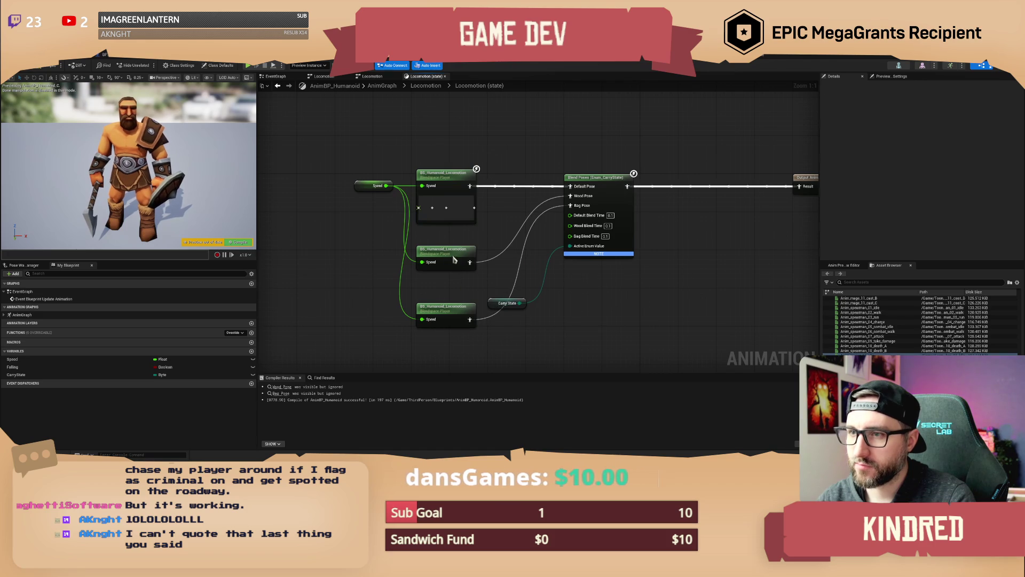
left_click_drag(454, 260, 454, 241)
left_click(450, 310)
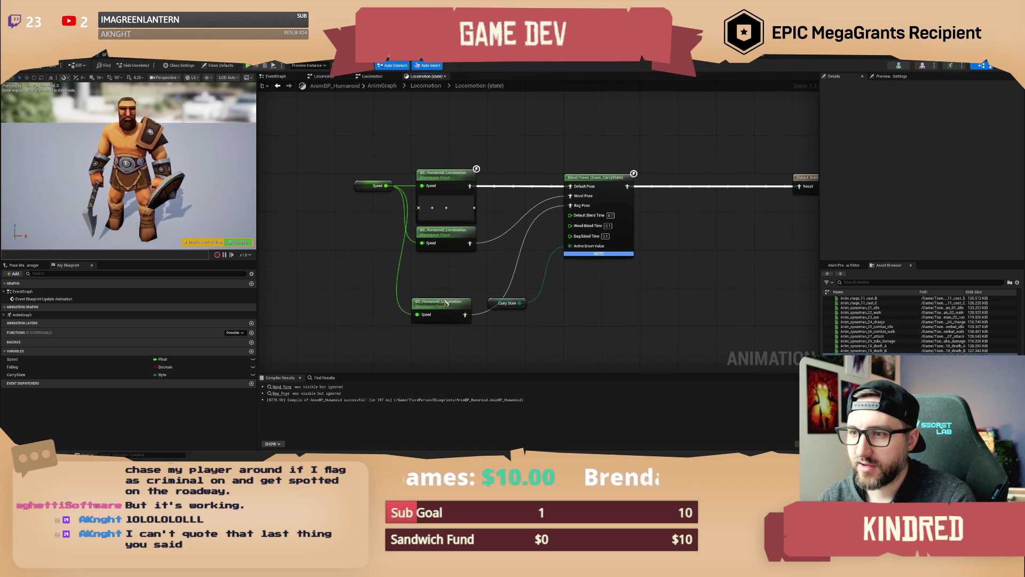
left_click(456, 177)
key("alt+Tab")
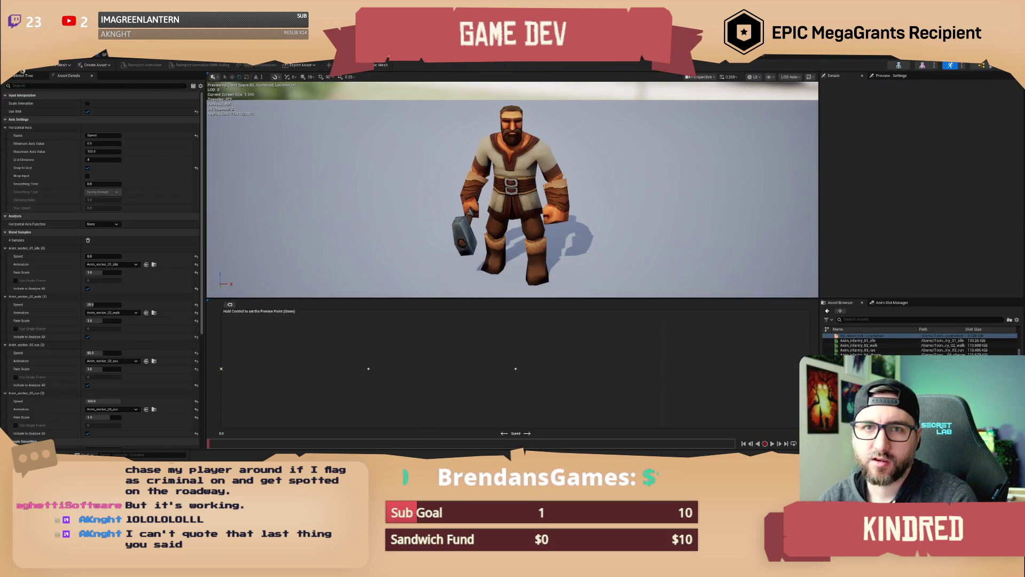
Duplicate the humanoid locomotion blend space, then discard the misnamed copy
key("alt+Tab")
right_click(845, 353)
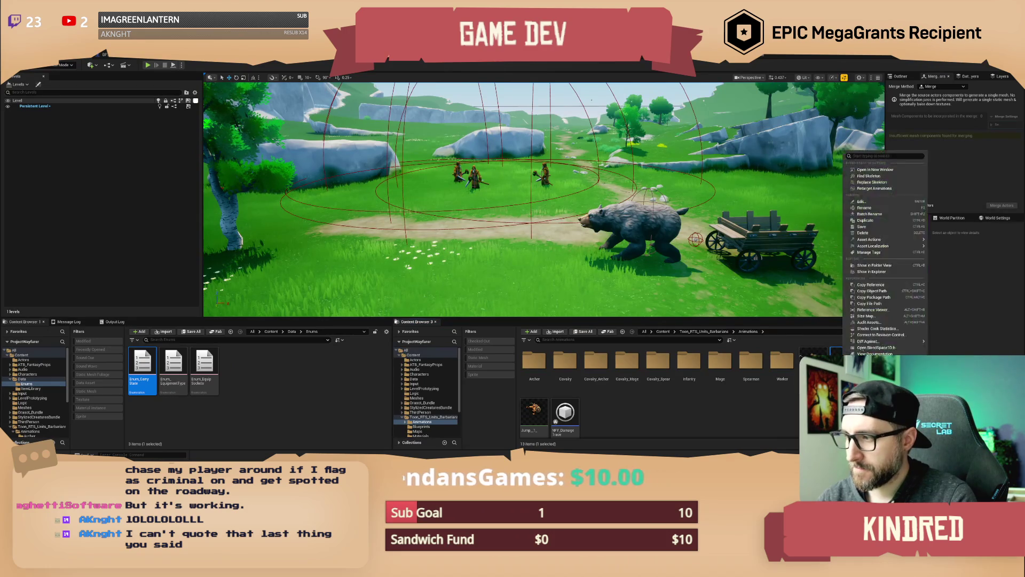
left_click(874, 220)
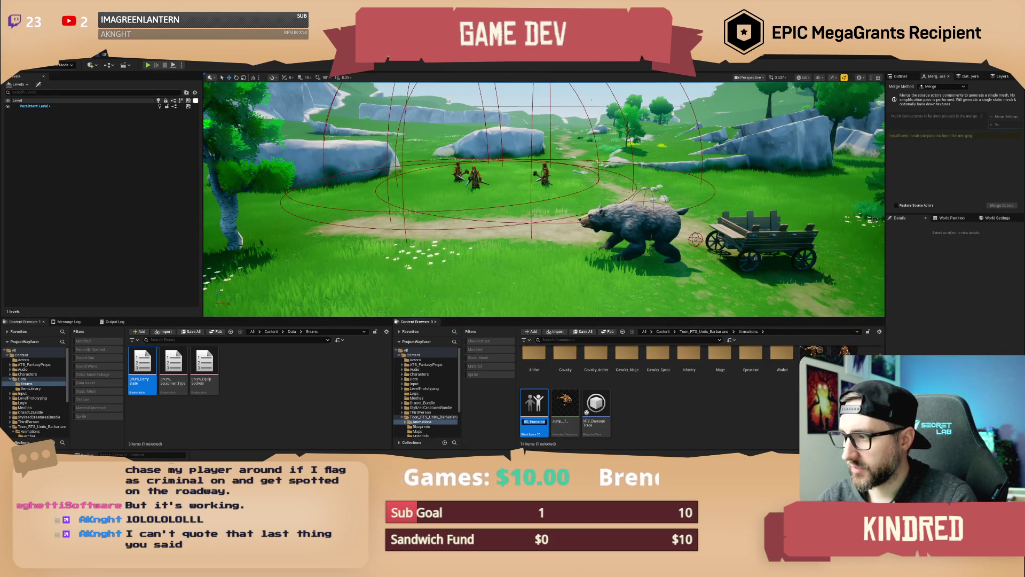
type("d_Locomotio")
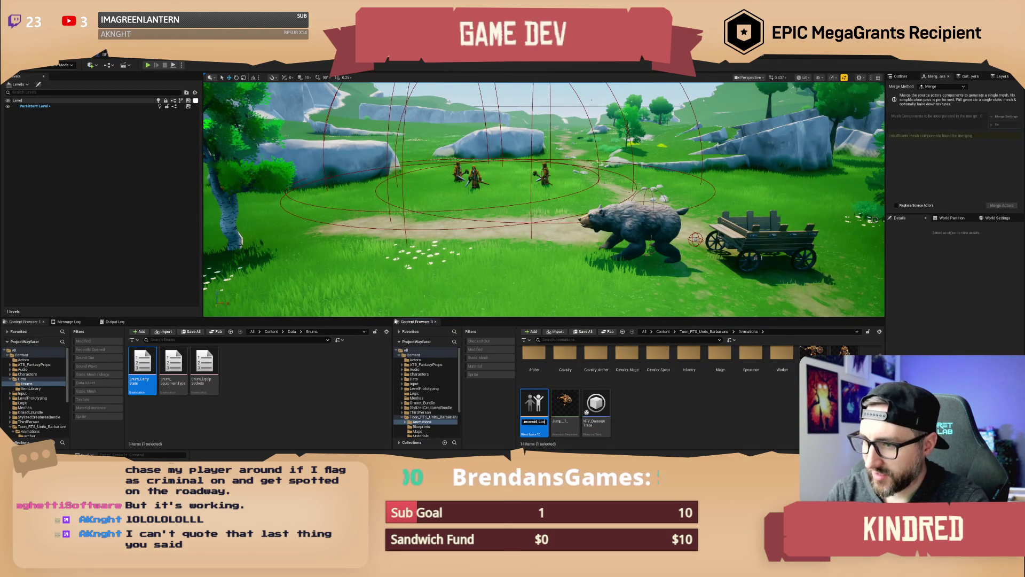
key("Left")
key("Left")
key("Left")
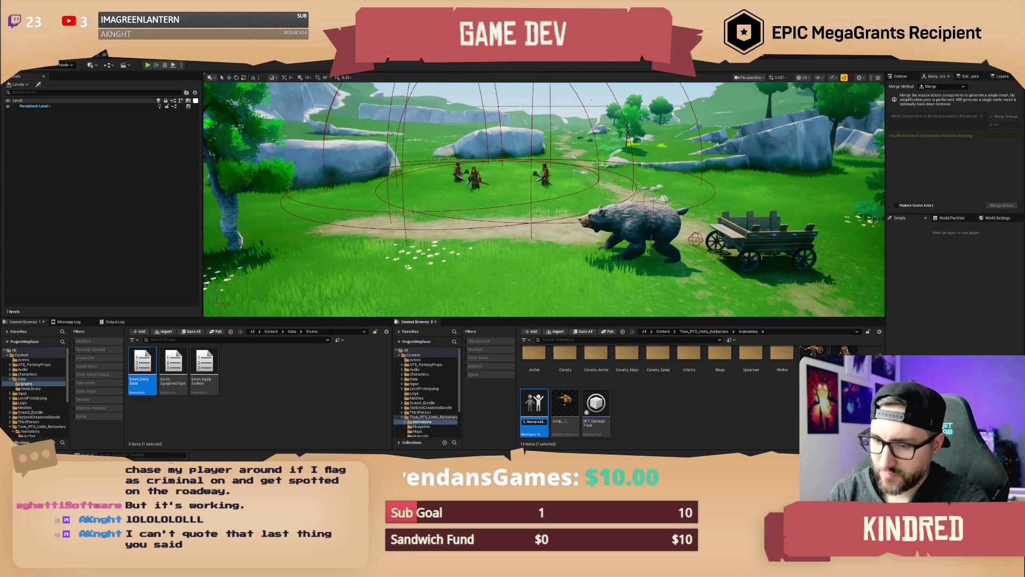
key("Escape")
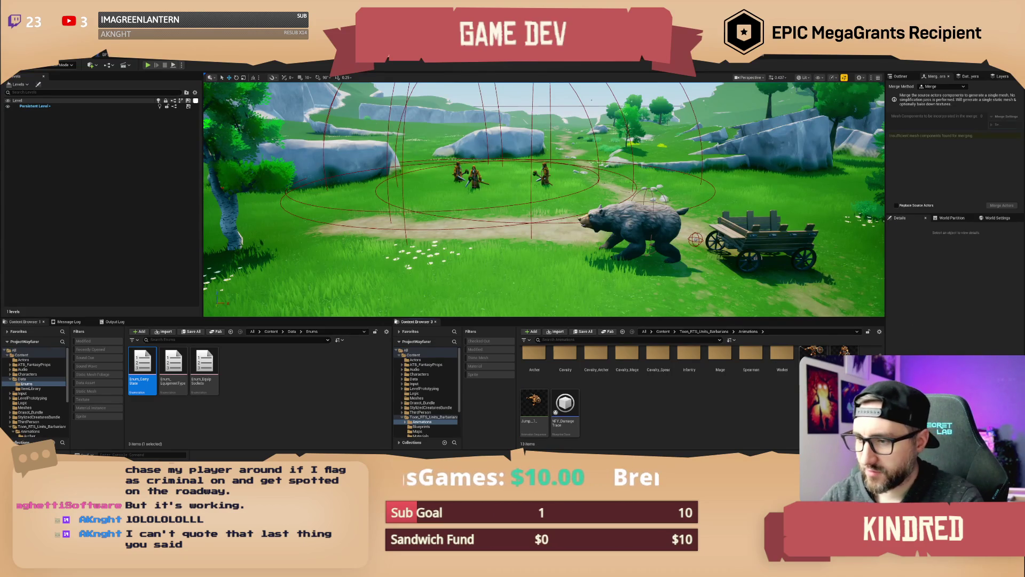
Duplicate the blend space as BS_Humanoid_Locomotion_Wood
right_click(847, 351)
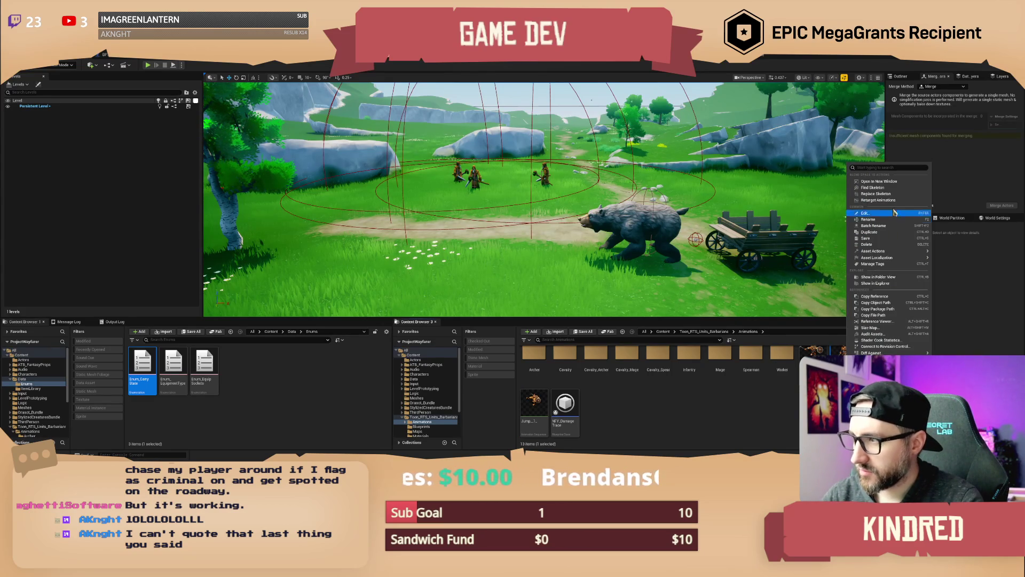
left_click(873, 232)
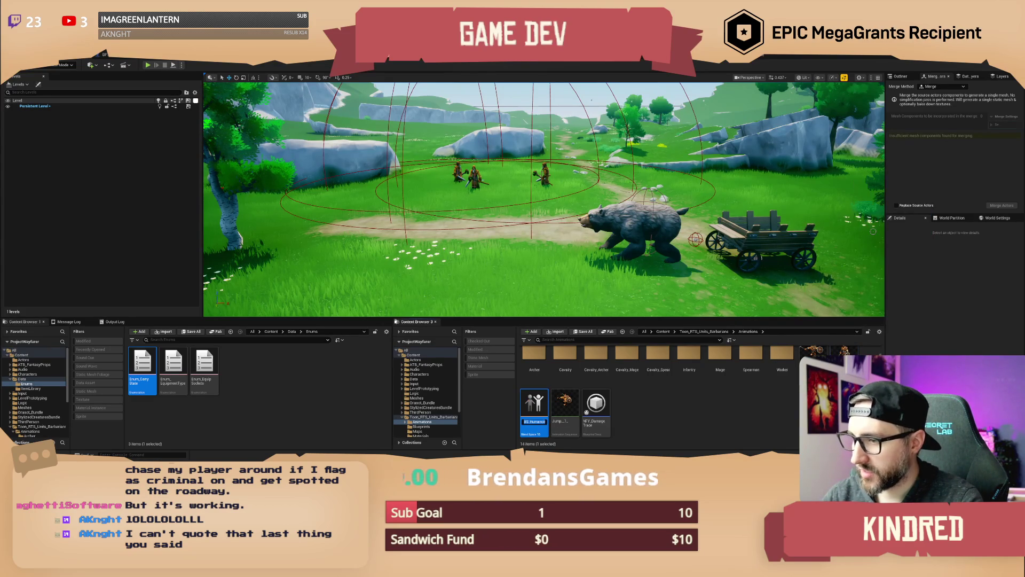
type("Locomotion_")
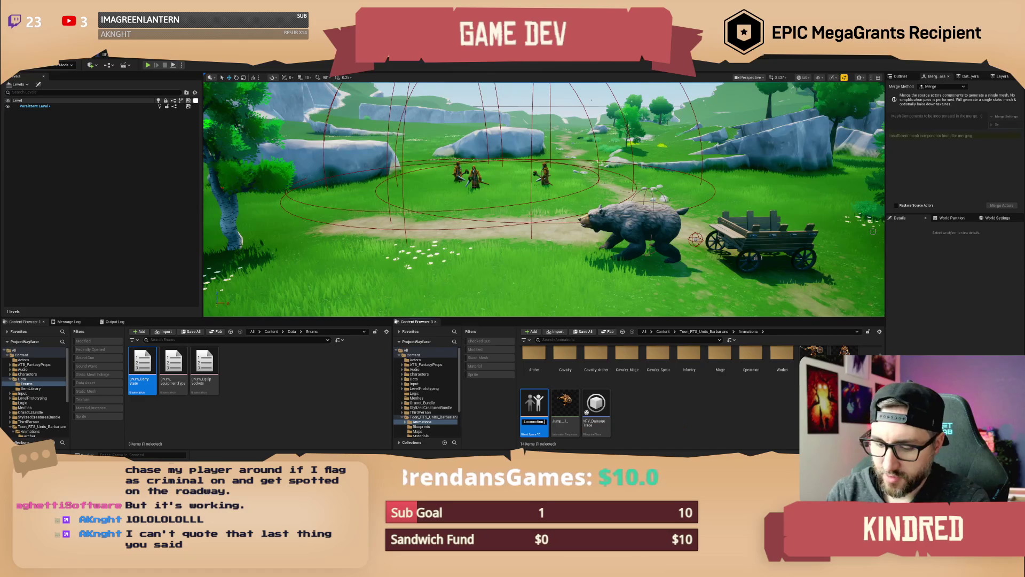
key("Return")
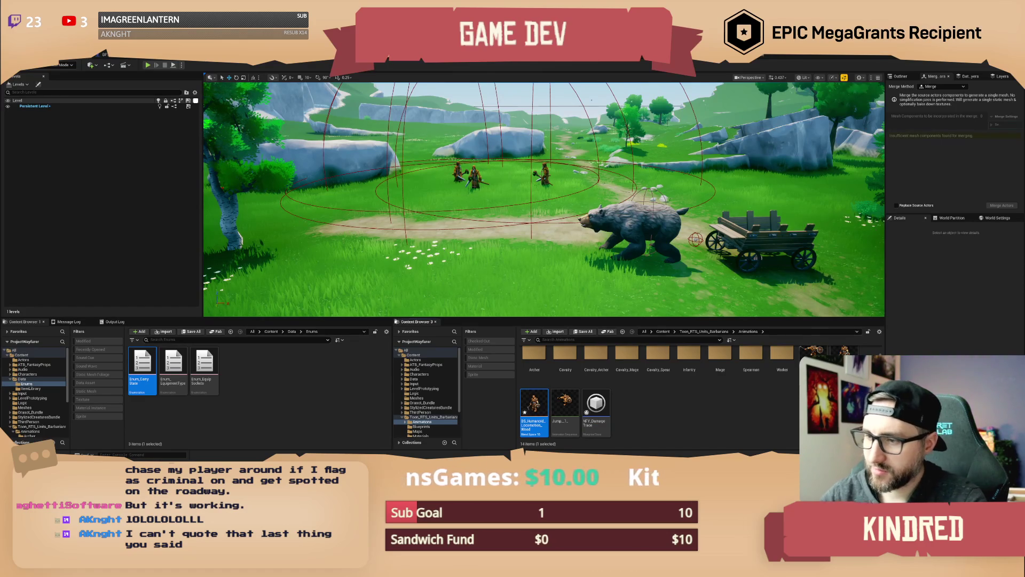
Make another copy named BS_Humanoid_Locomotion_Bag
right_click(539, 409)
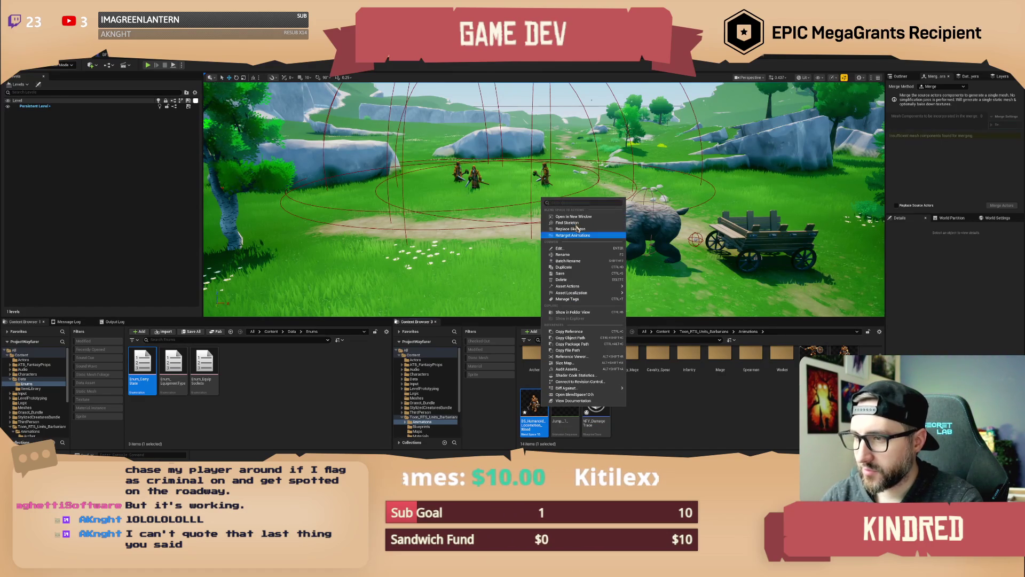
left_click(575, 267)
type("Locomotion_Wood")
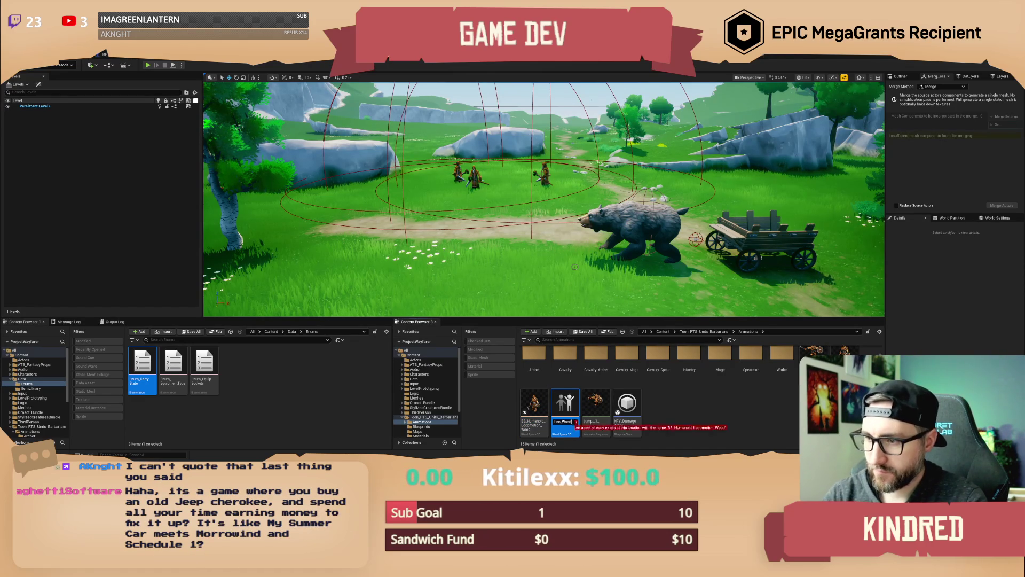
type("Bas")
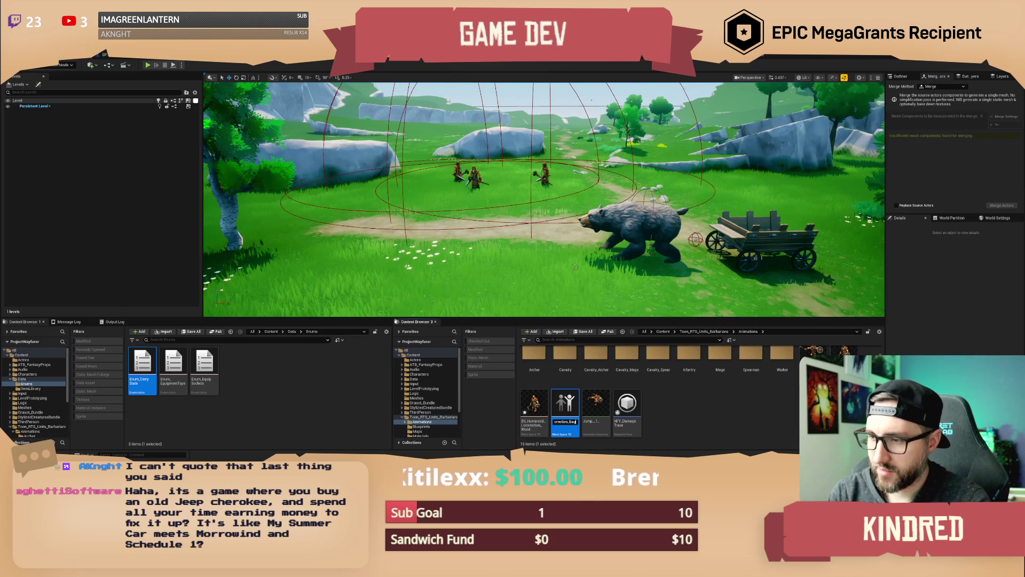
key("Return")
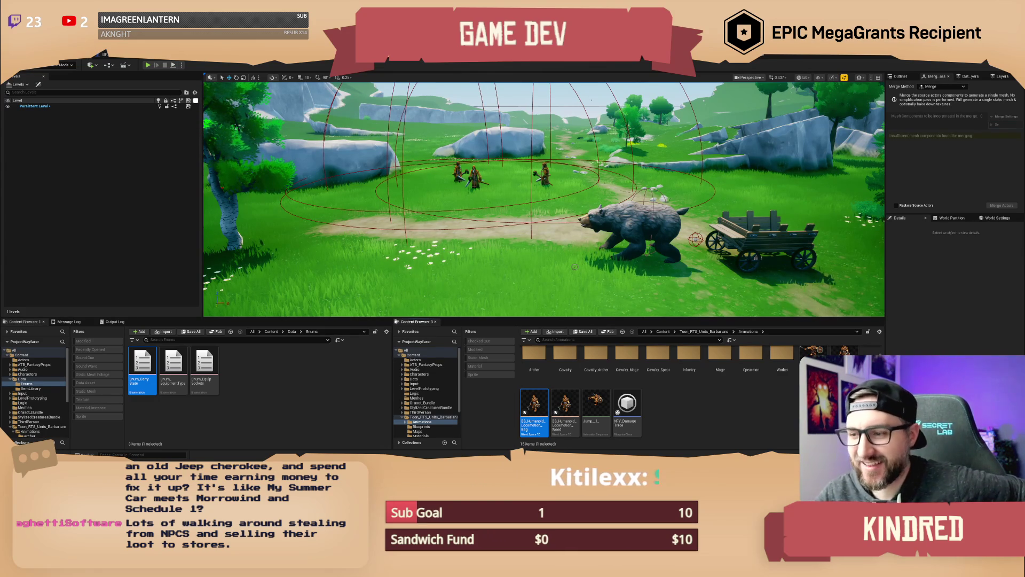
Deselect the new blend-space copies by clicking empty Content Browser space
left_click(707, 413)
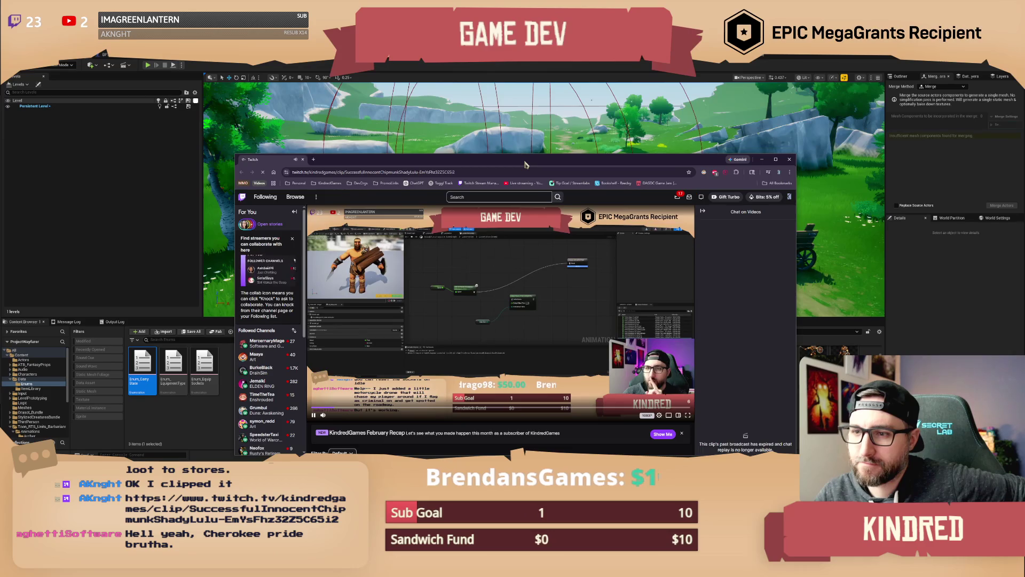
Scroll through the new Twitch clip page
left_click_drag(525, 165, 503, 142)
scroll(531, 281, "down", 3)
scroll(531, 281, "up", 3)
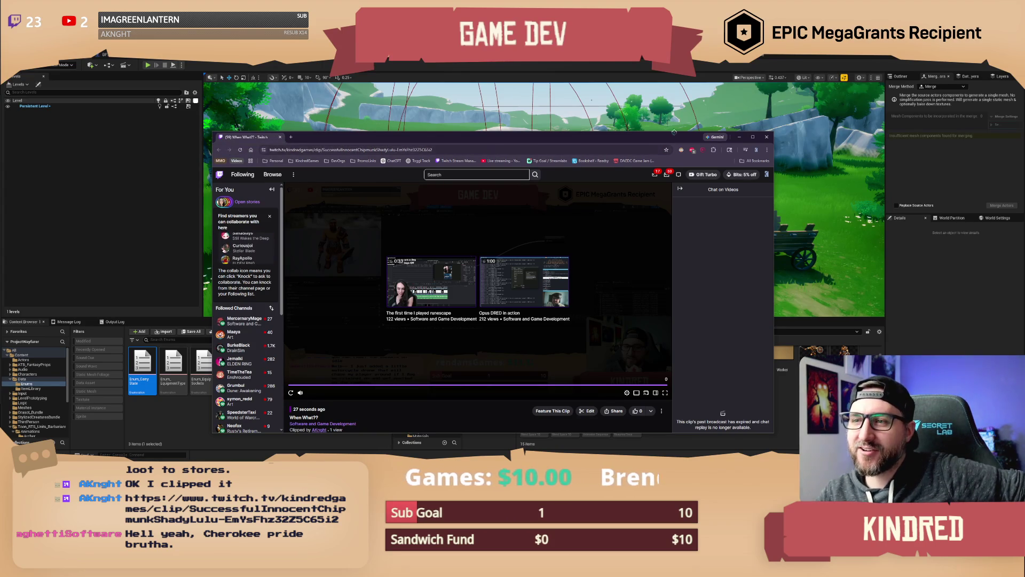
Copy the clip's URL from the address bar and close the browser
left_click(417, 151)
right_click(417, 155)
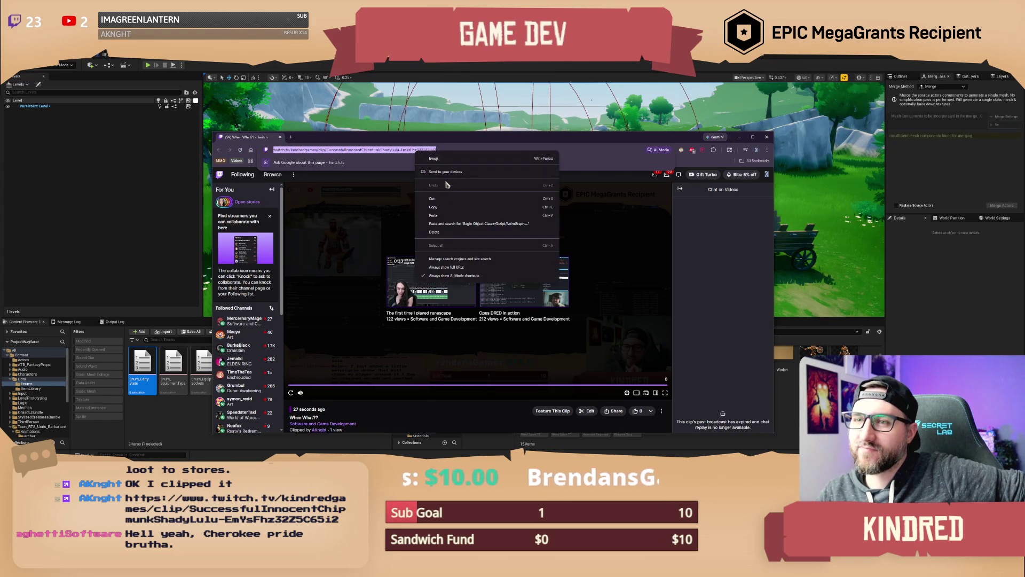
key("Escape")
left_click(767, 138)
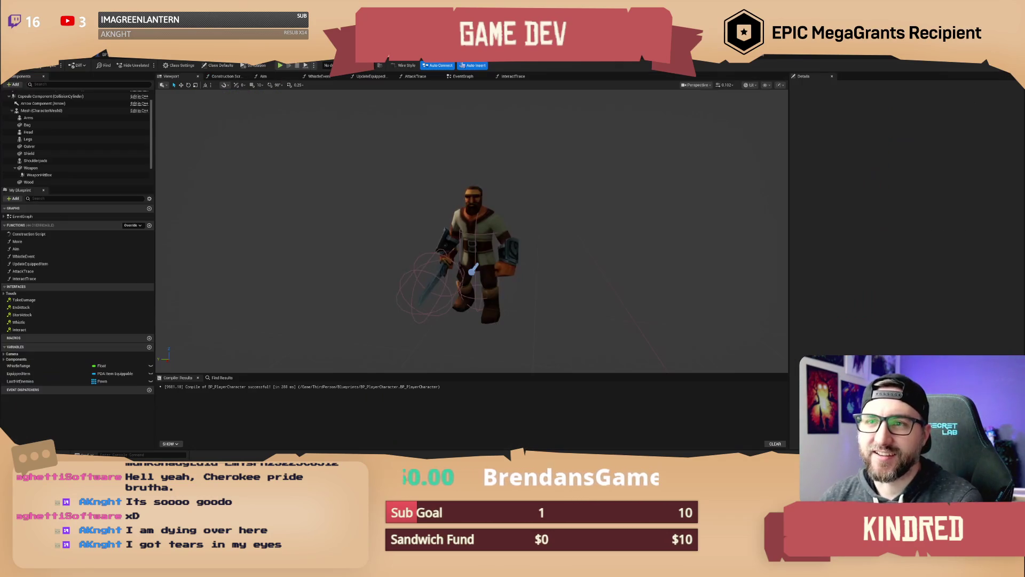
Open the BS_Humanoid_Locomotion_Bag blend space editor
left_click(105, 55)
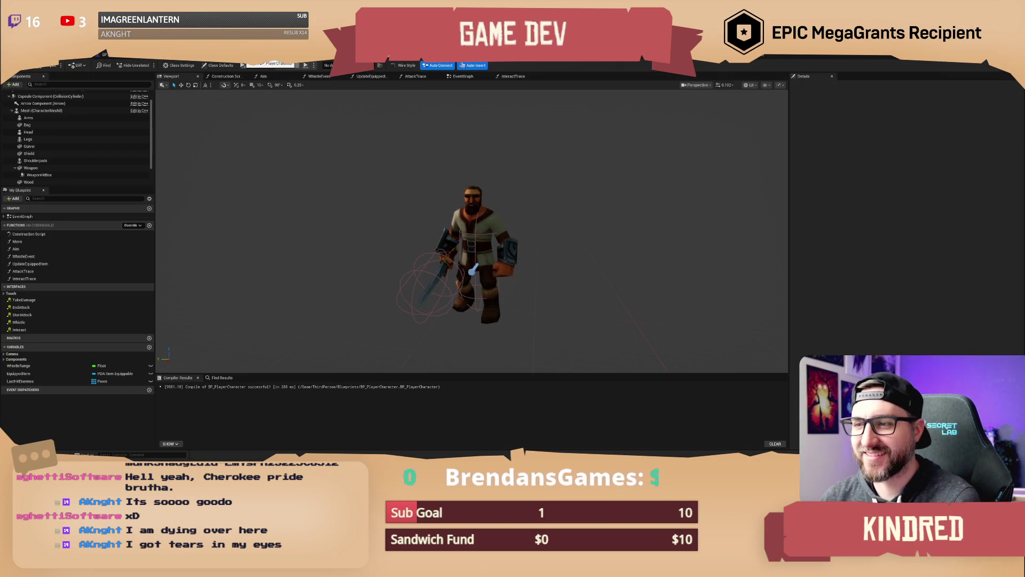
left_click(78, 55)
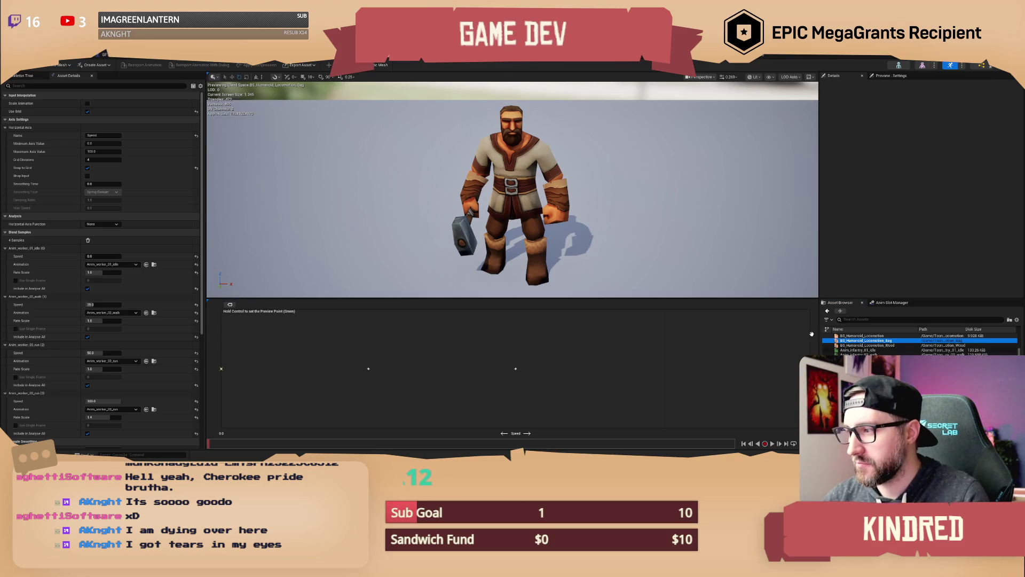
scroll(918, 344, "down", 5)
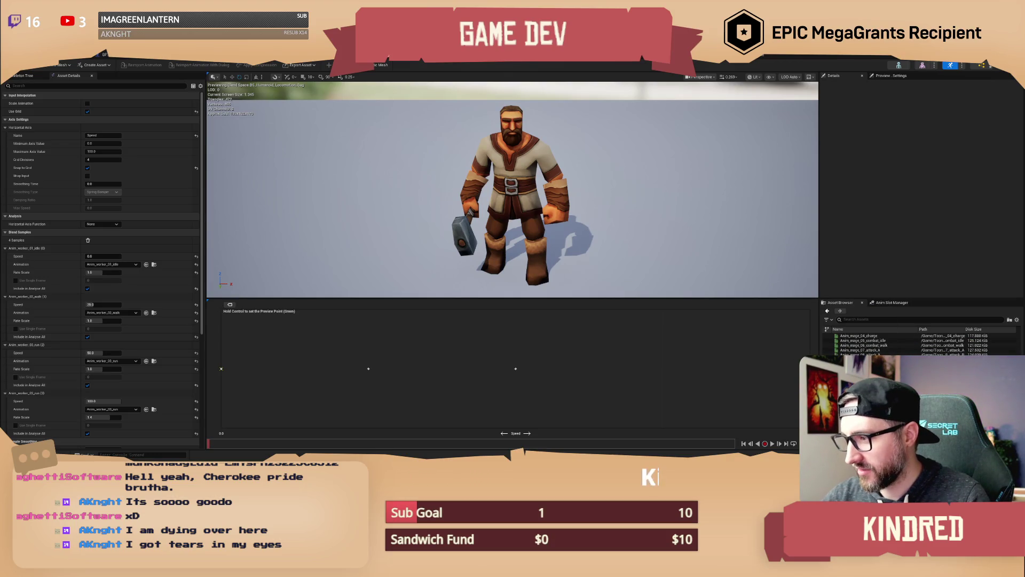
scroll(919, 344, "down", 5)
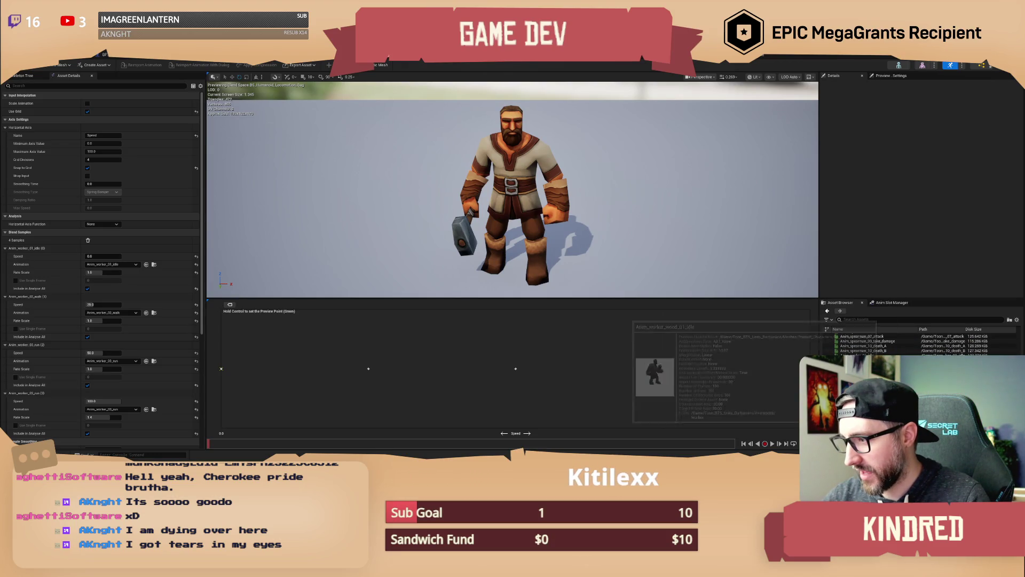
Assign Anim_worker_bag_01_idle, 02_walk and 03_run to the samples and save the blend space
mouse_move(854, 368)
left_mouse_down()
mouse_move(507, 414)
mouse_move(222, 369)
left_mouse_up()
mouse_move(855, 373)
left_mouse_down()
mouse_move(620, 398)
mouse_move(382, 379)
mouse_move(369, 369)
left_mouse_up()
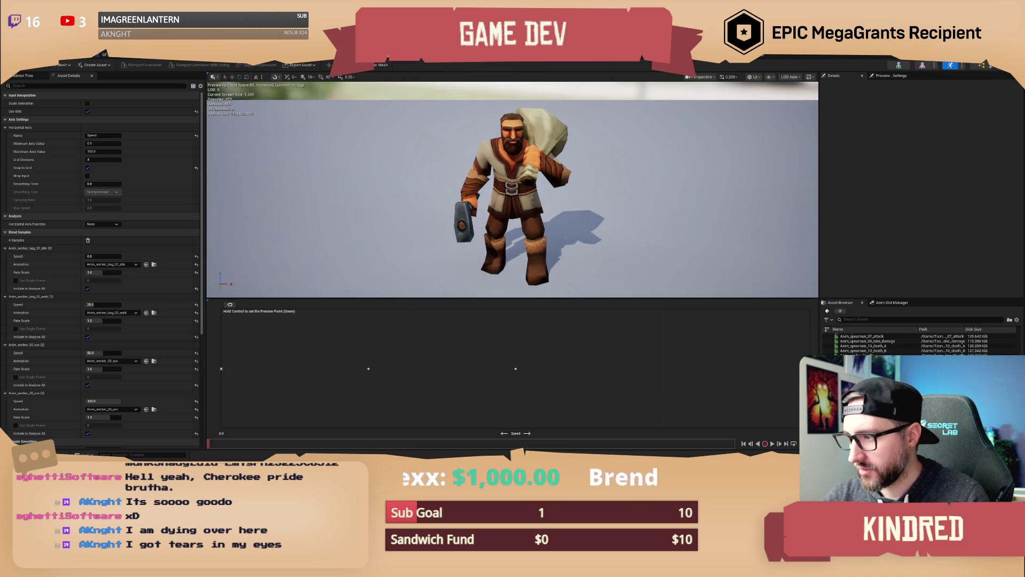
left_click_drag(855, 374, 515, 369)
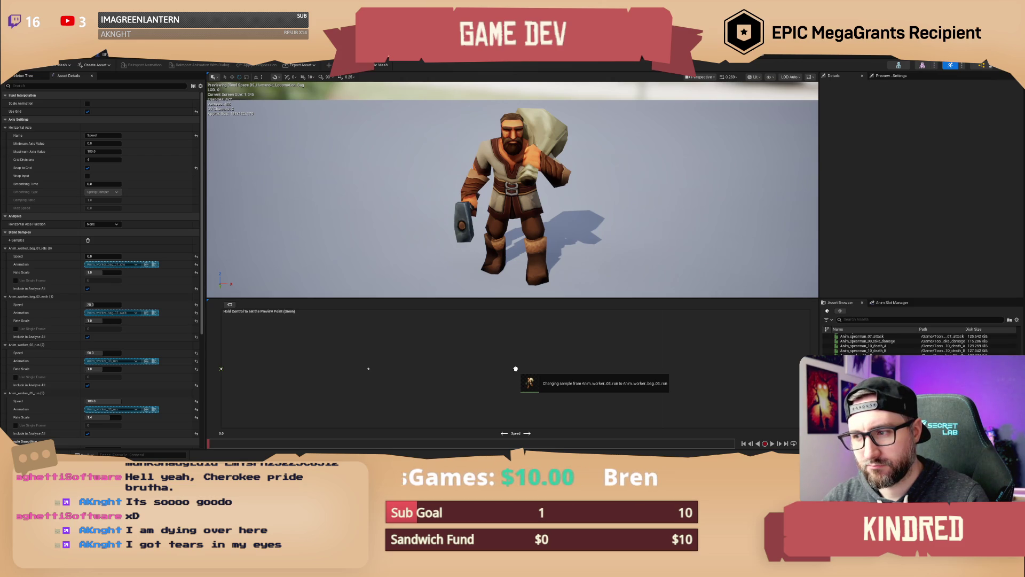
mouse_move(515, 368)
left_mouse_down()
mouse_move(686, 407)
mouse_move(534, 398)
mouse_move(398, 367)
mouse_move(506, 367)
left_mouse_up()
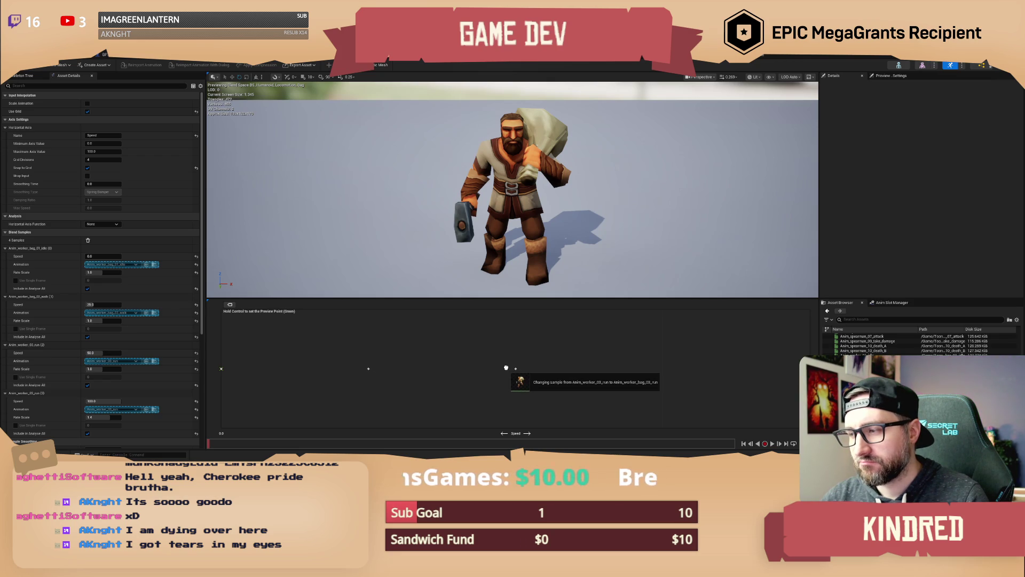
left_click_drag(506, 368, 506, 368)
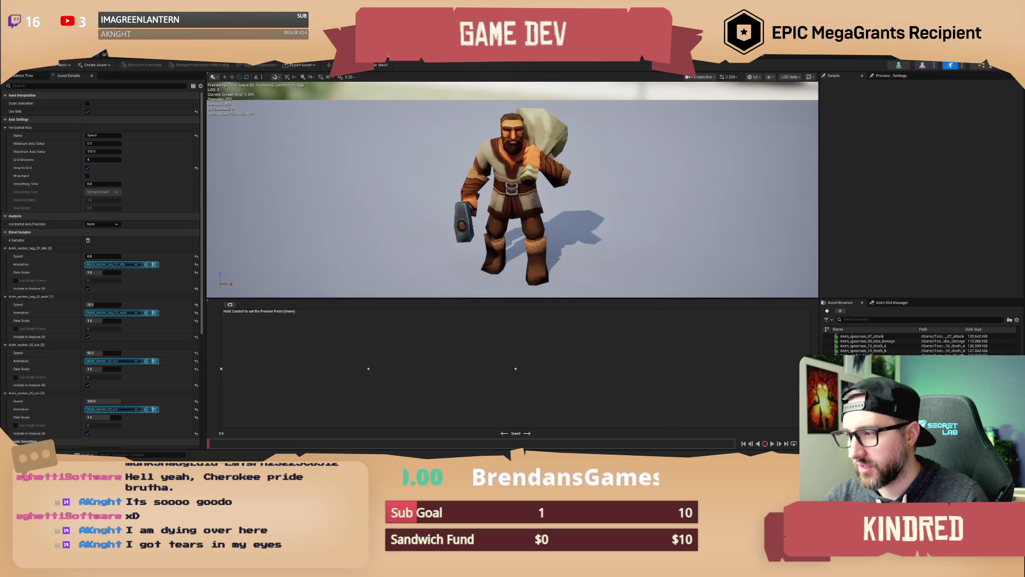
left_click_drag(513, 369, 515, 369)
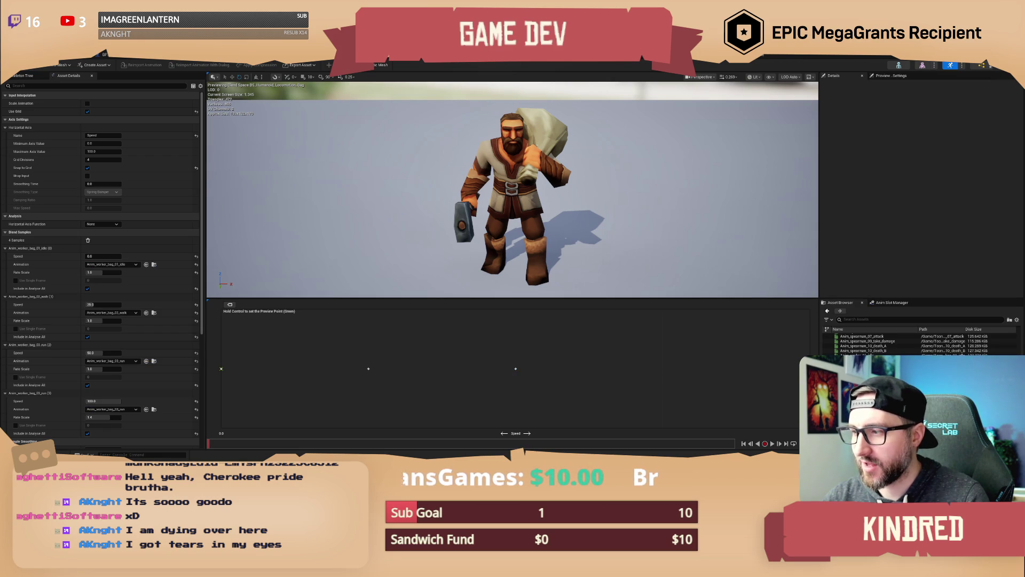
scroll(134, 374, "down", 2)
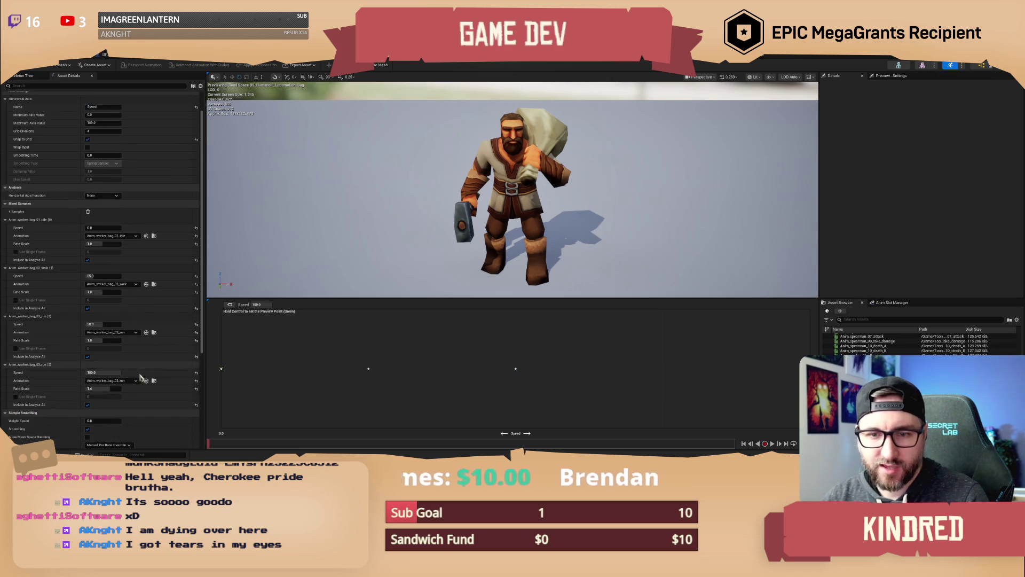
key("ctrl+s")
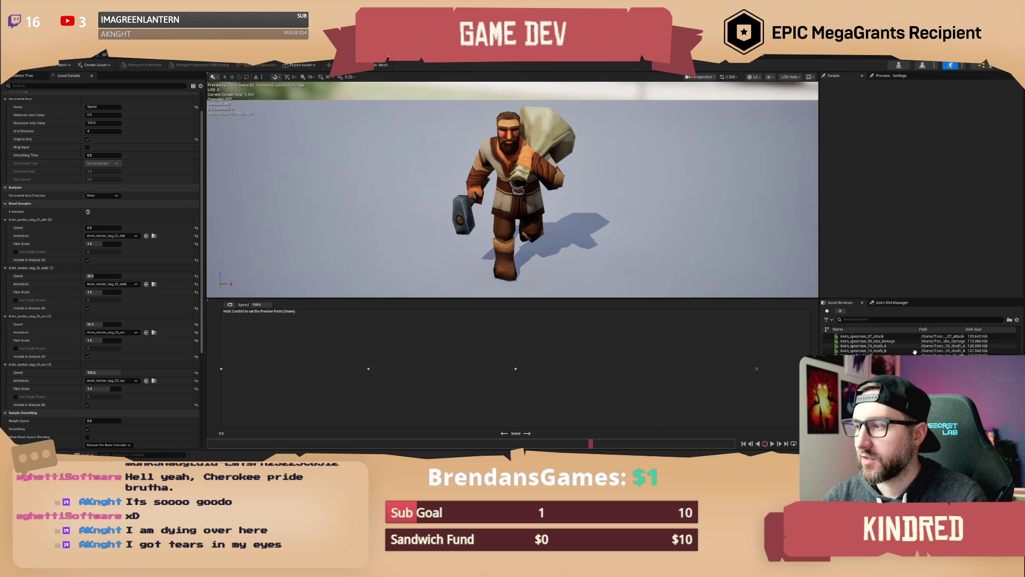
scroll(908, 344, "up", 10)
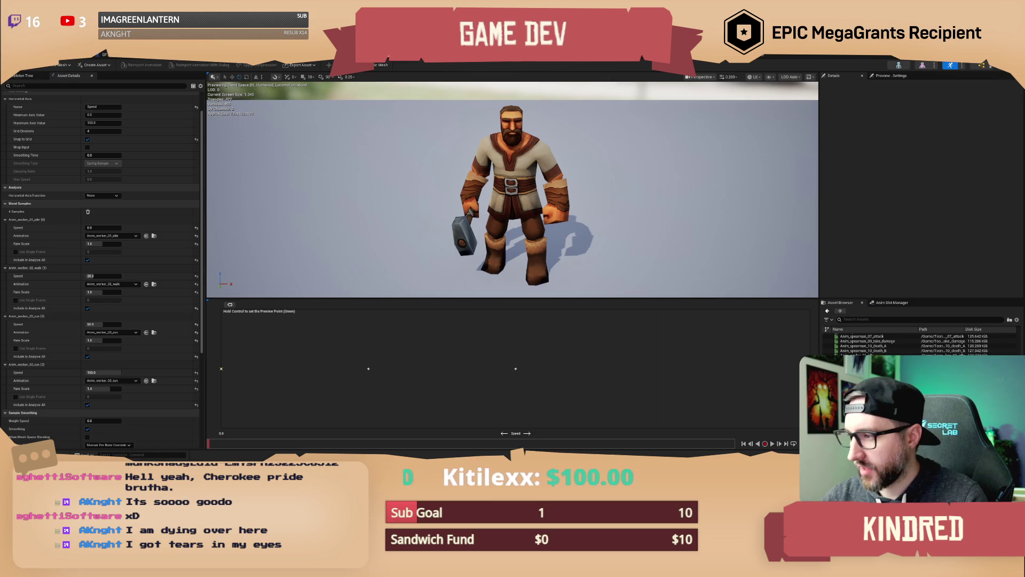
Put Anim_worker_wood_01_idle and the wood run animations on the samples and pause the preview
mouse_move(881, 368)
left_mouse_down()
mouse_move(243, 408)
mouse_move(221, 368)
left_mouse_up()
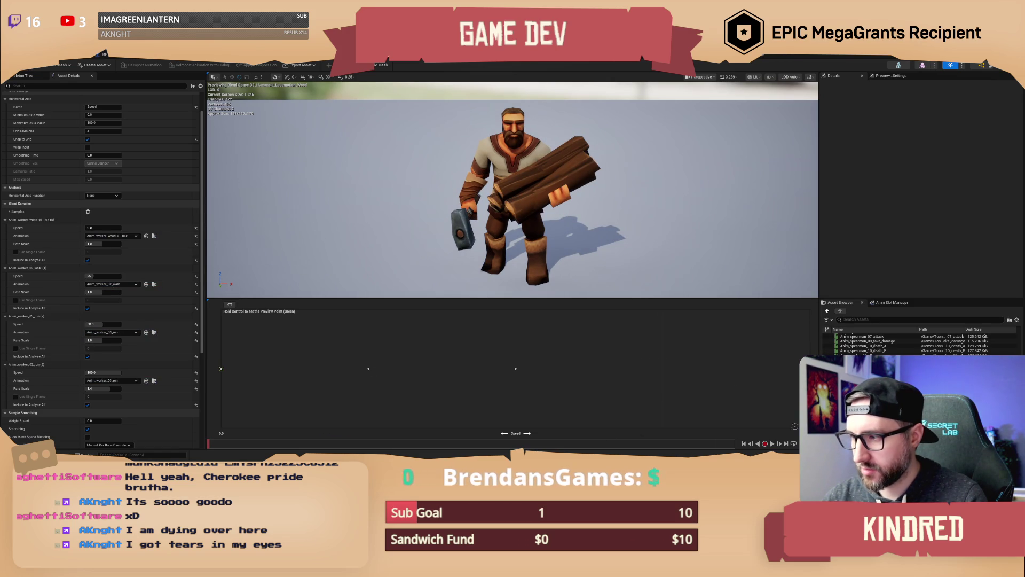
mouse_move(865, 373)
left_mouse_down()
mouse_move(589, 399)
mouse_move(515, 369)
left_mouse_up()
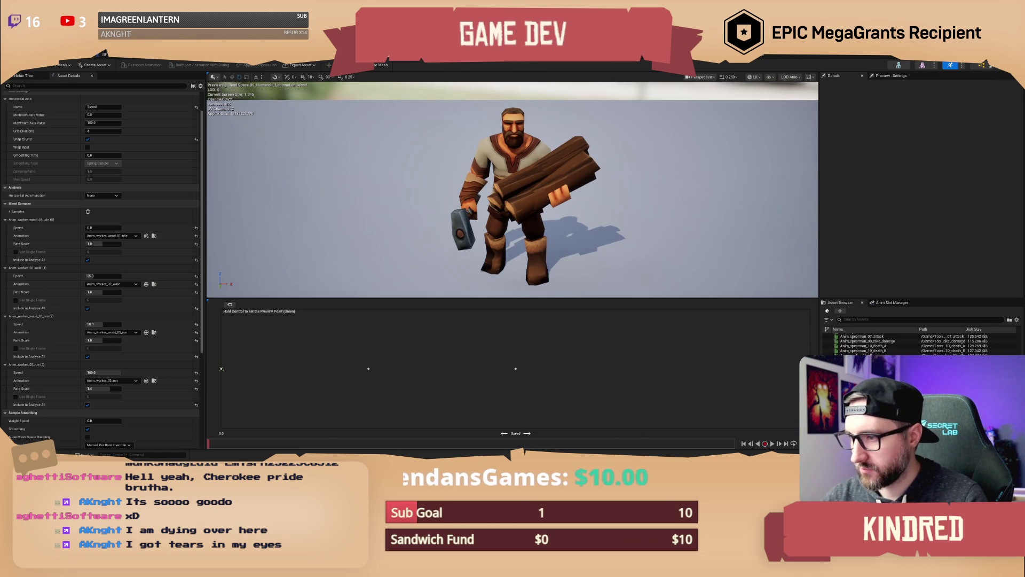
left_click_drag(865, 369, 844, 373)
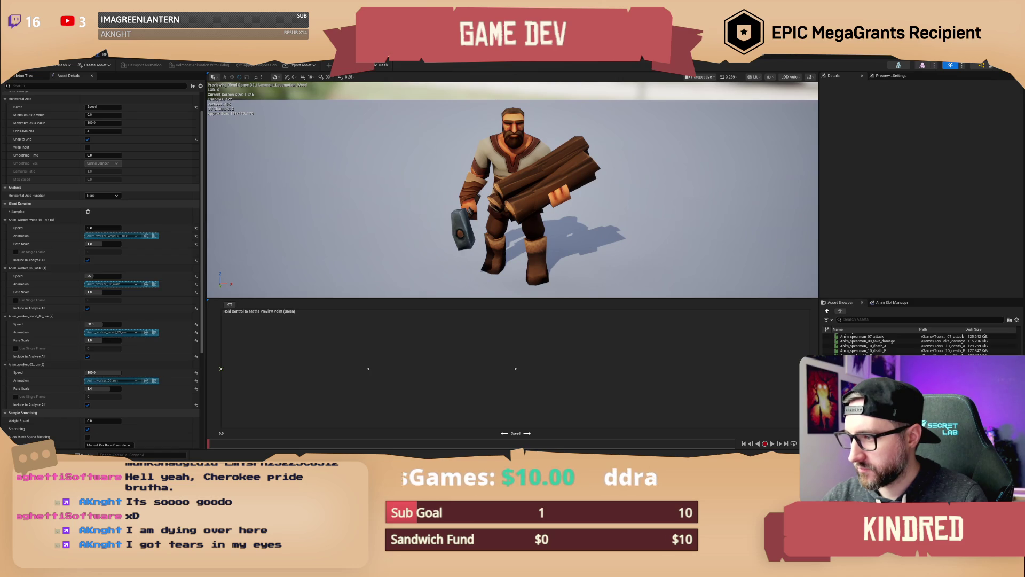
left_click_drag(663, 369, 662, 369)
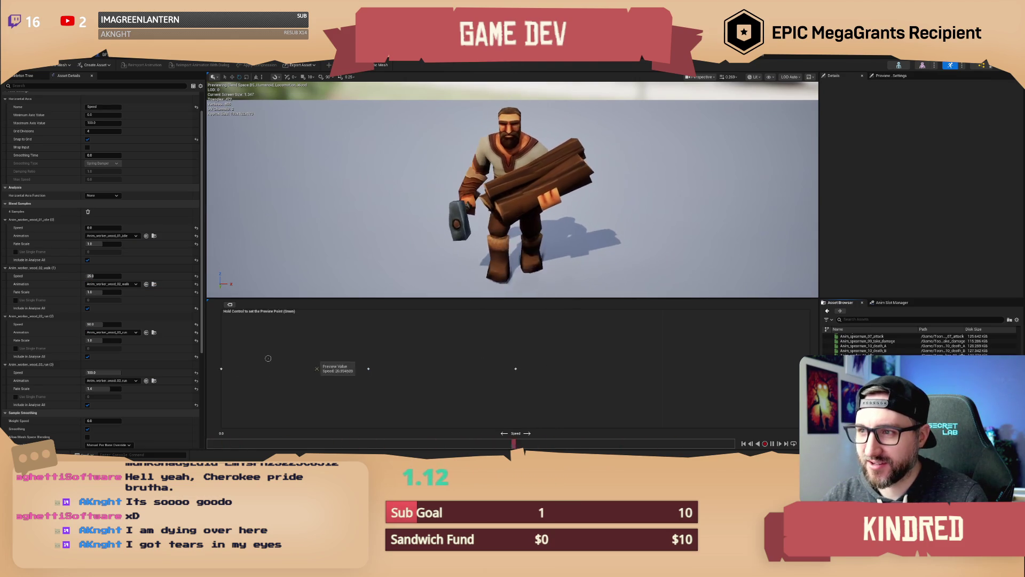
left_click(772, 443)
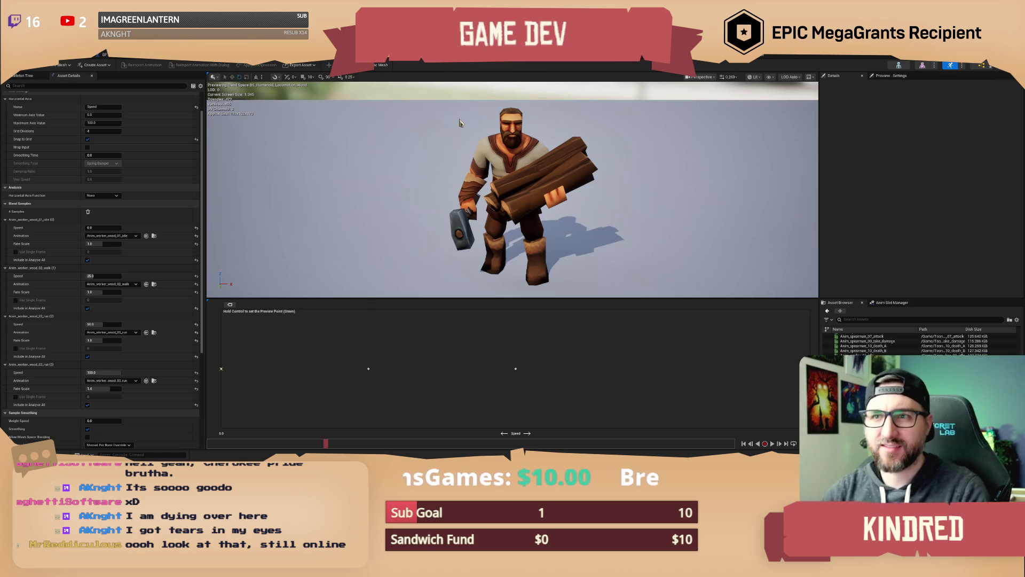
left_click(299, 54)
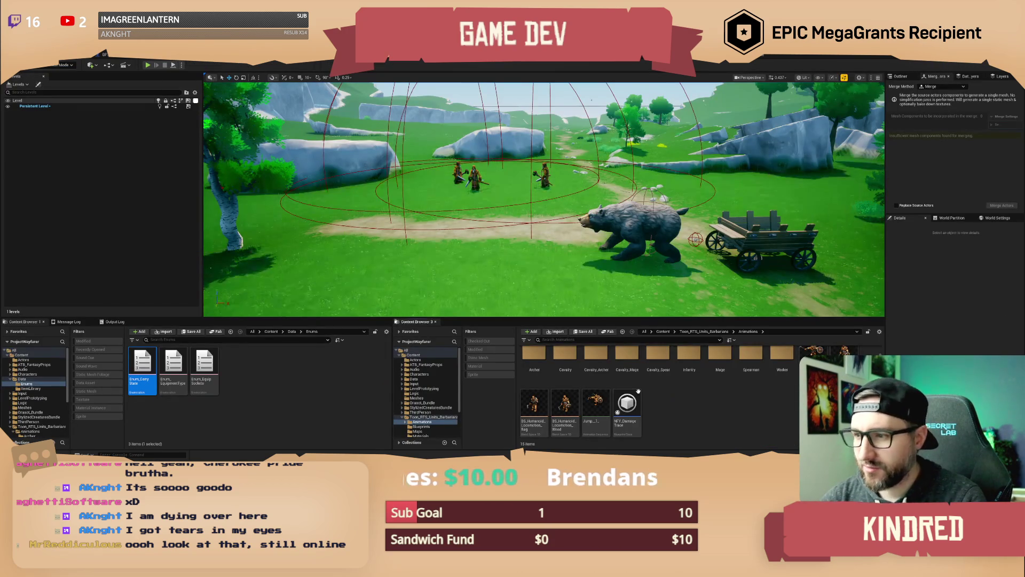
Browse Content > Data and ItemLibrary, then select the PDA_Item asset
left_click(665, 332)
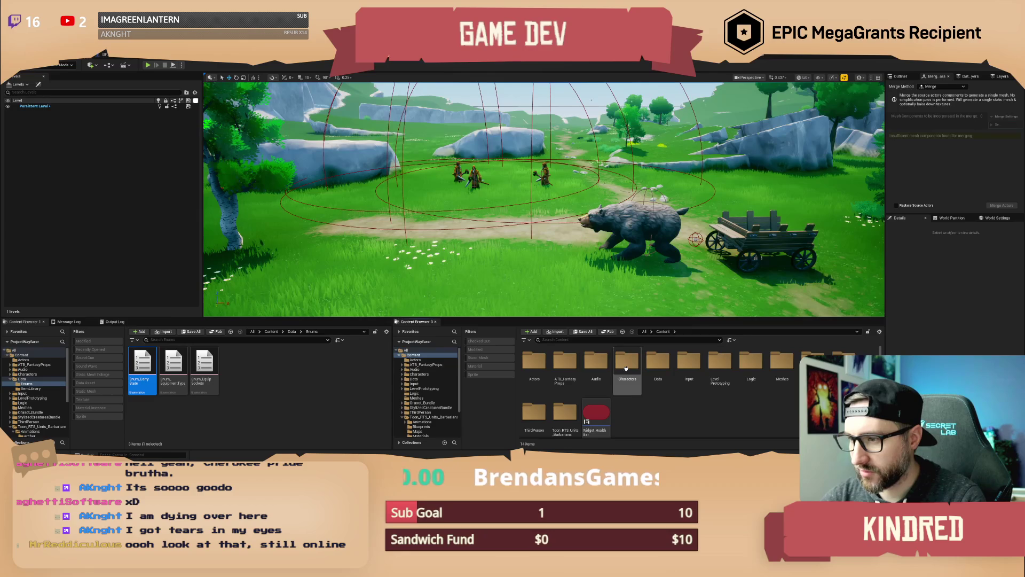
double_click(650, 368)
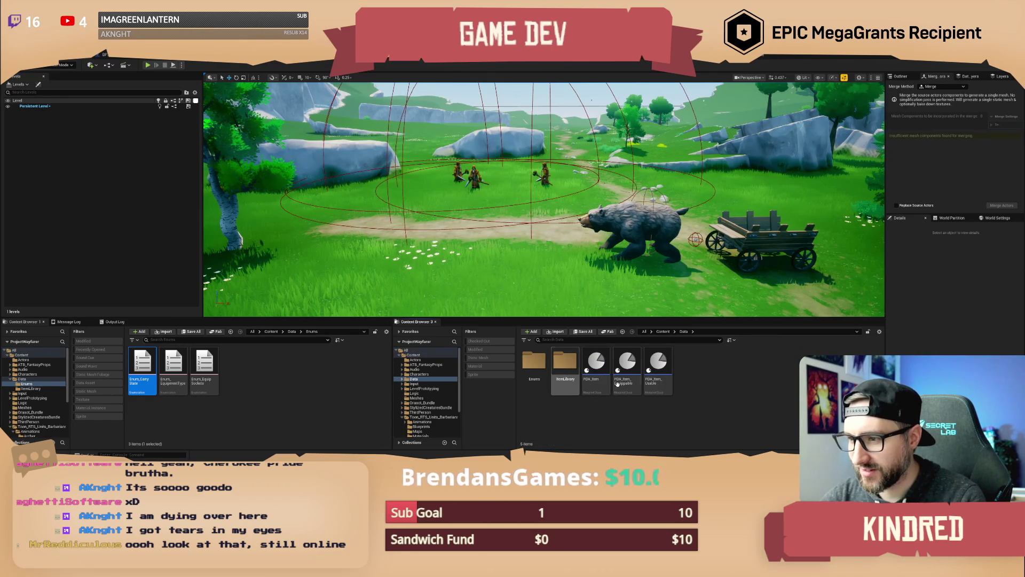
double_click(560, 362)
left_click(567, 363)
left_click(684, 332)
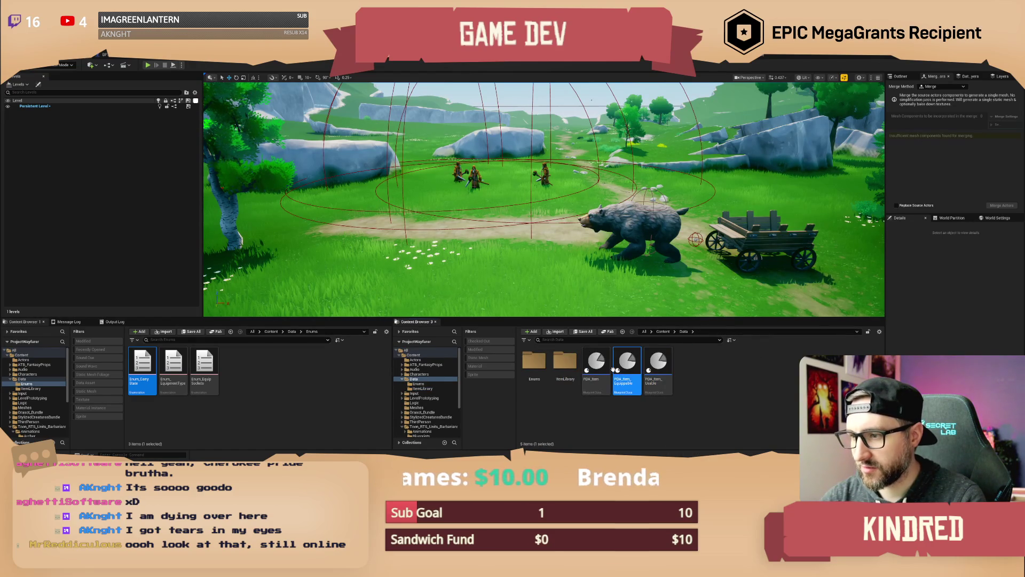
left_click(596, 368)
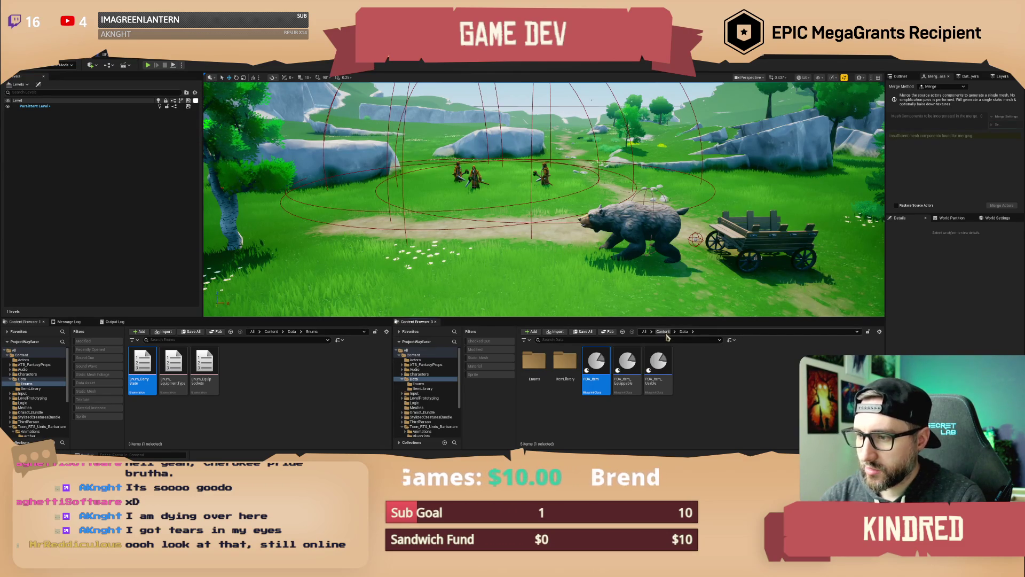
Select the tree resource node in the viewport and bring up its actions
left_click_drag(641, 256, 593, 224)
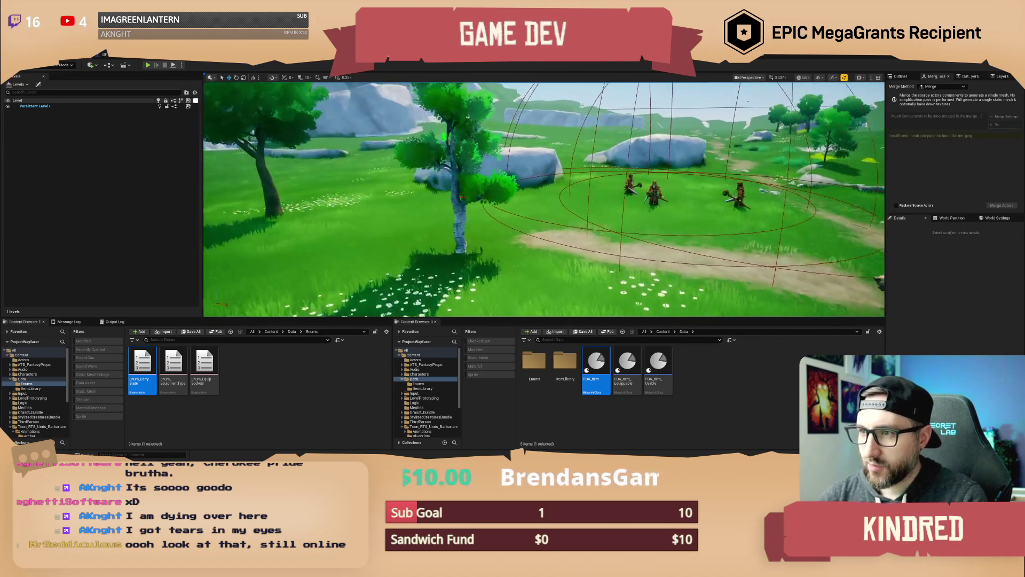
left_click(458, 224)
right_click(463, 211)
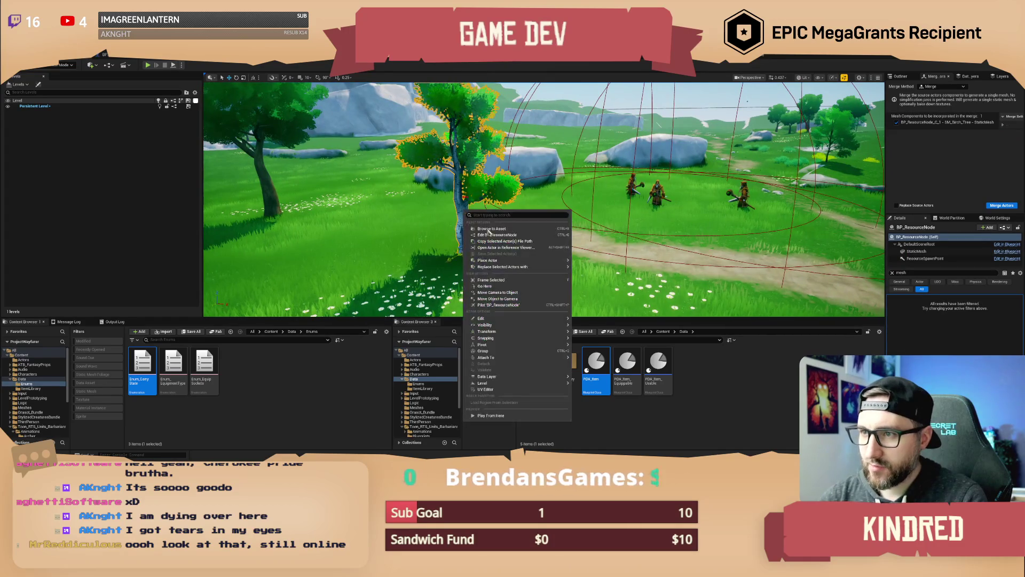
Edit BP_ResourceNode and review its SpawnActor logic in the event graph
left_click(499, 240)
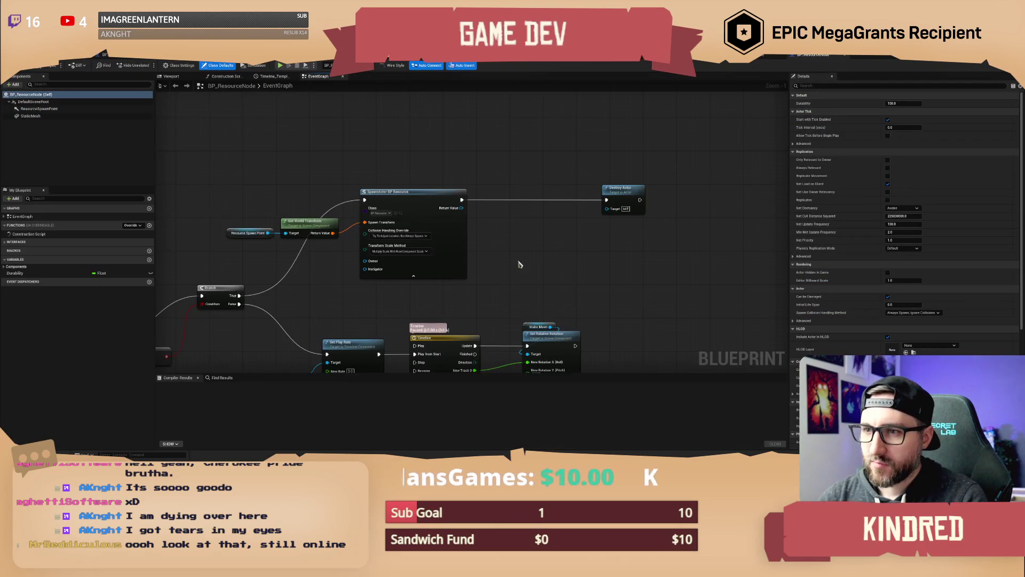
left_click_drag(520, 265, 601, 234)
left_click_drag(339, 142, 622, 220)
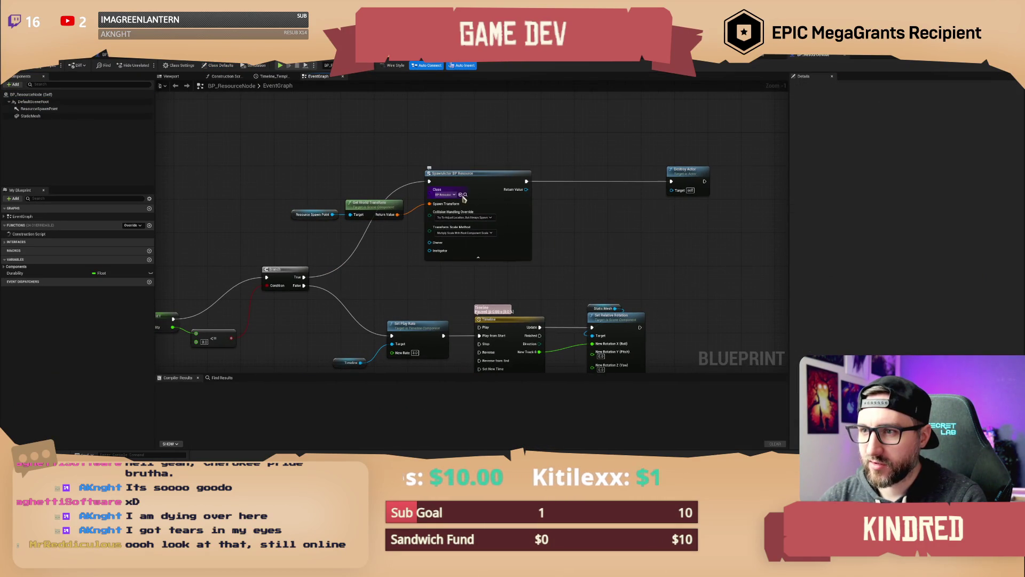
Open BP_Resource to check its EventGraph, then return to the level editor
key("alt+Tab")
double_click(573, 370)
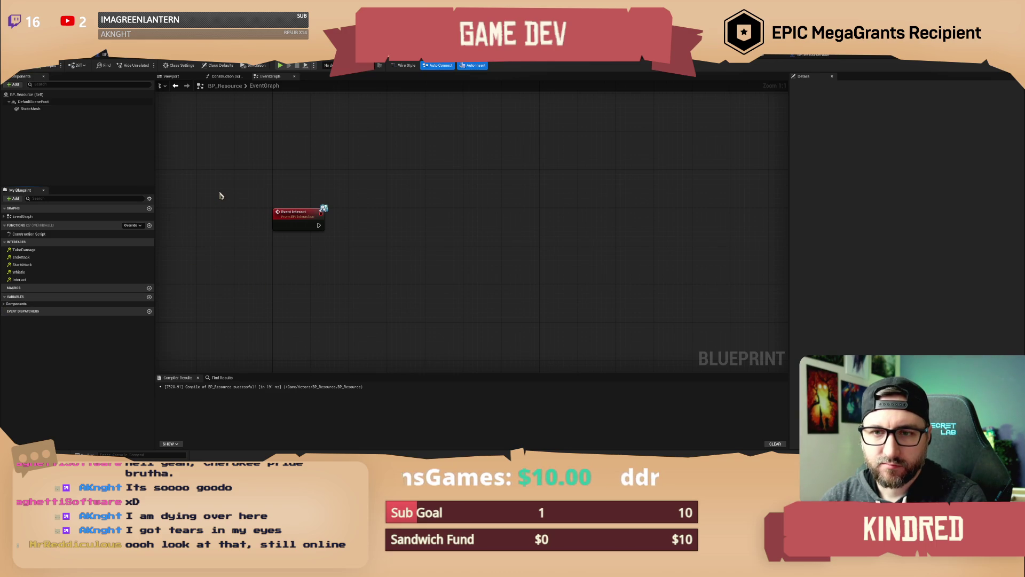
left_click(68, 63)
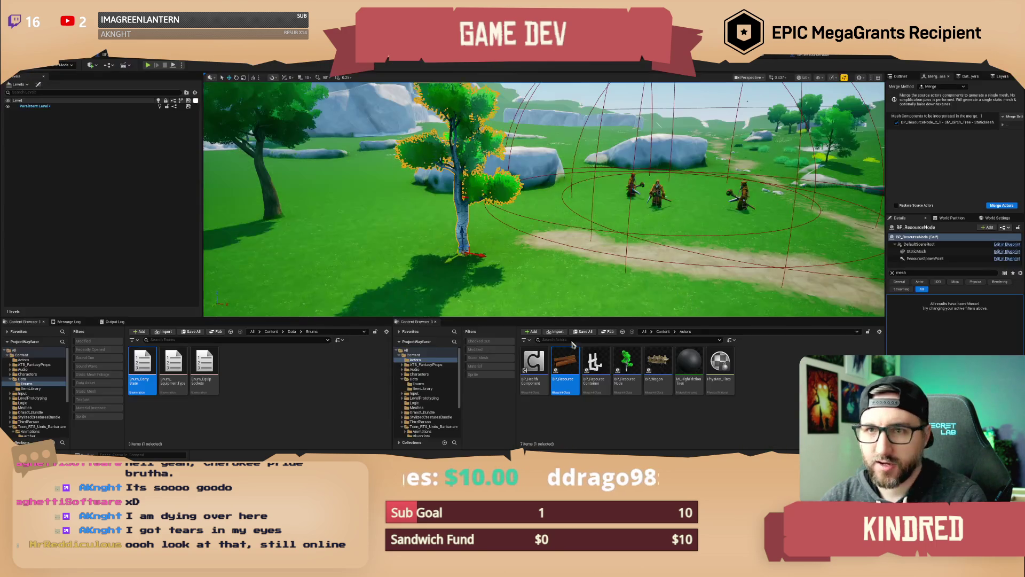
In the ItemLibrary folder, create a new Miscellaneous Data Asset
left_click(291, 333)
double_click(174, 363)
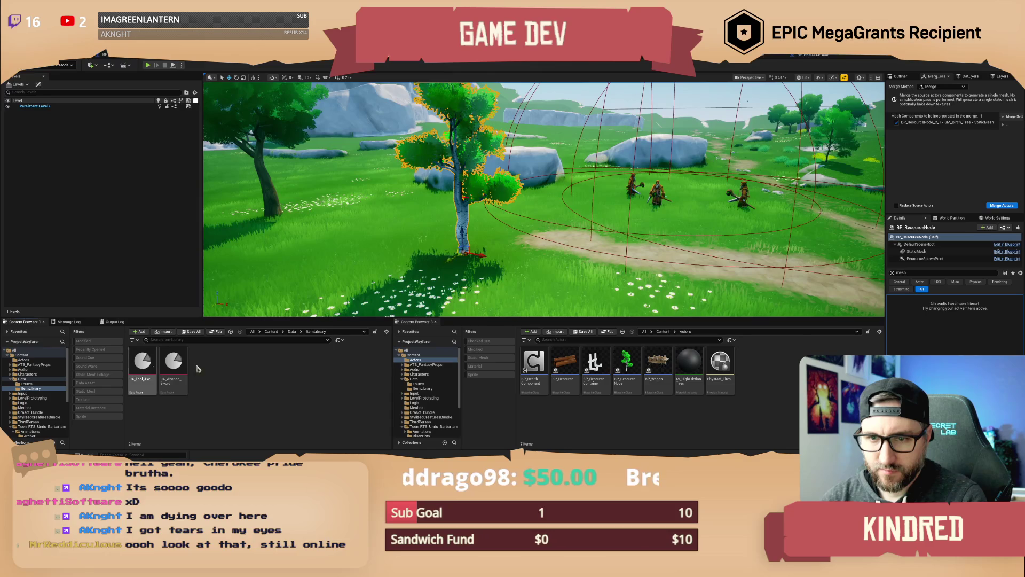
right_click(224, 369)
left_click(214, 381)
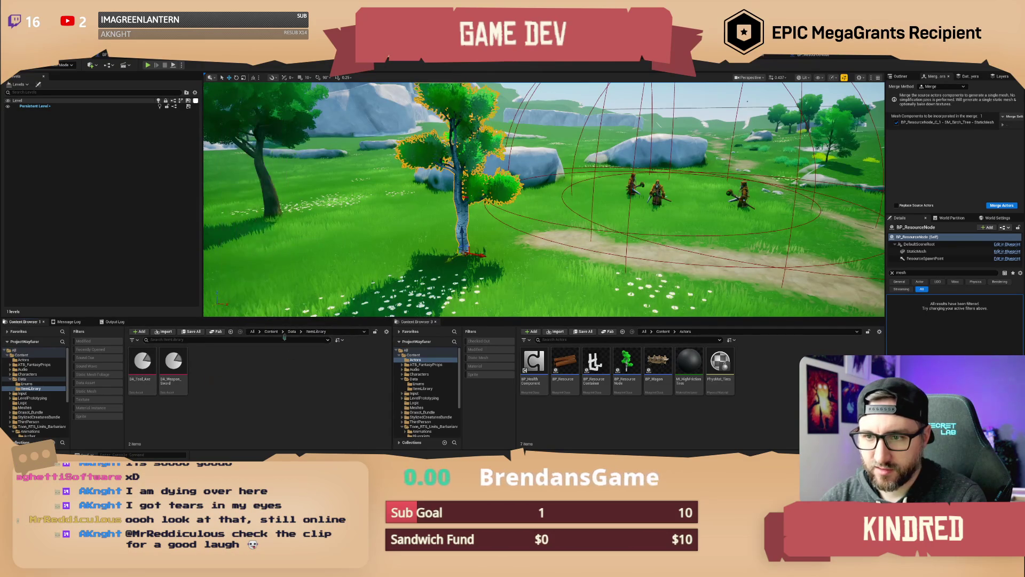
right_click(248, 357)
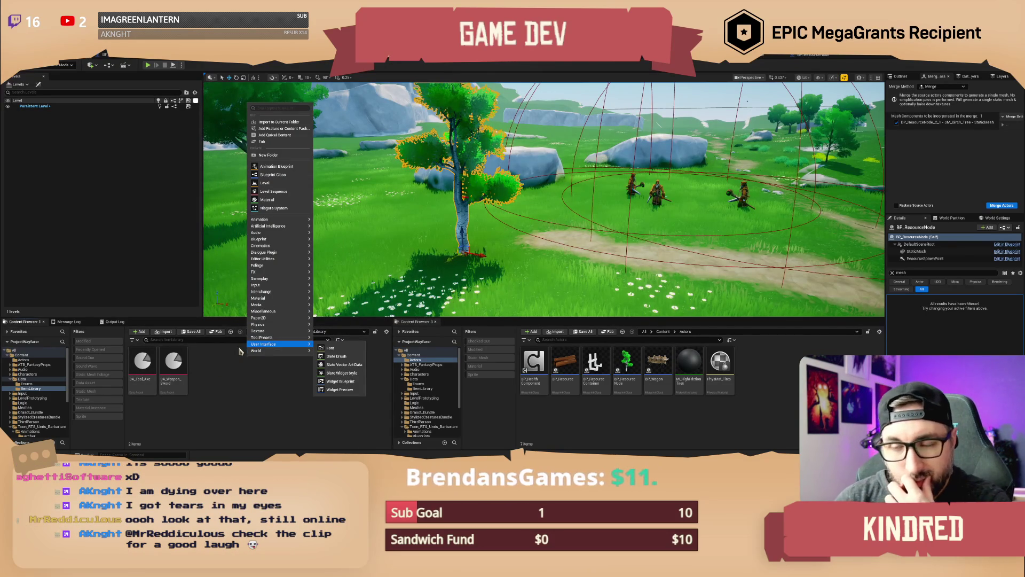
mouse_move(282, 243)
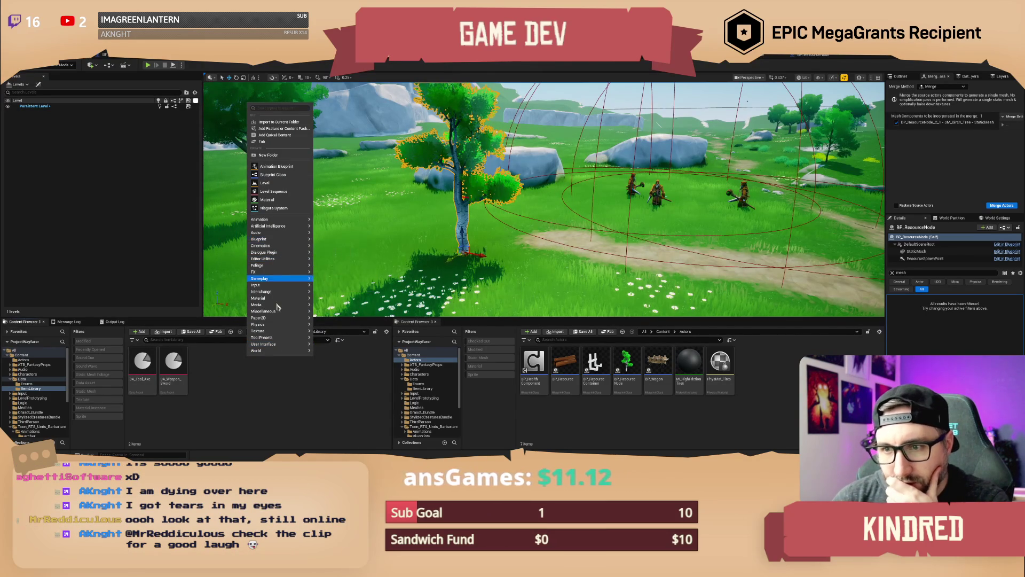
mouse_move(280, 312)
left_click(355, 321)
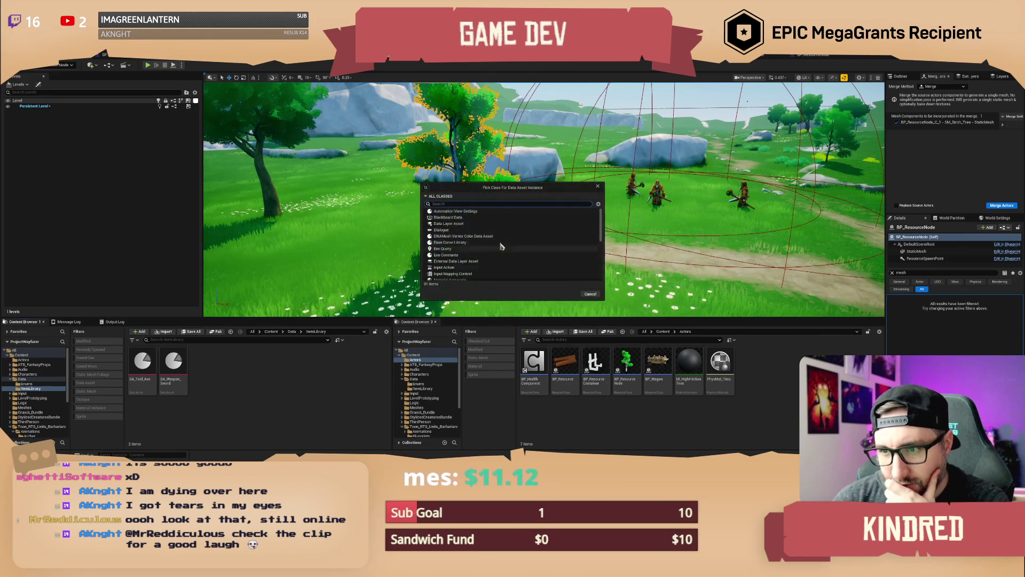
Base it on PDA_Item, name it DA_Resource_Wood, and save all
left_click(480, 211)
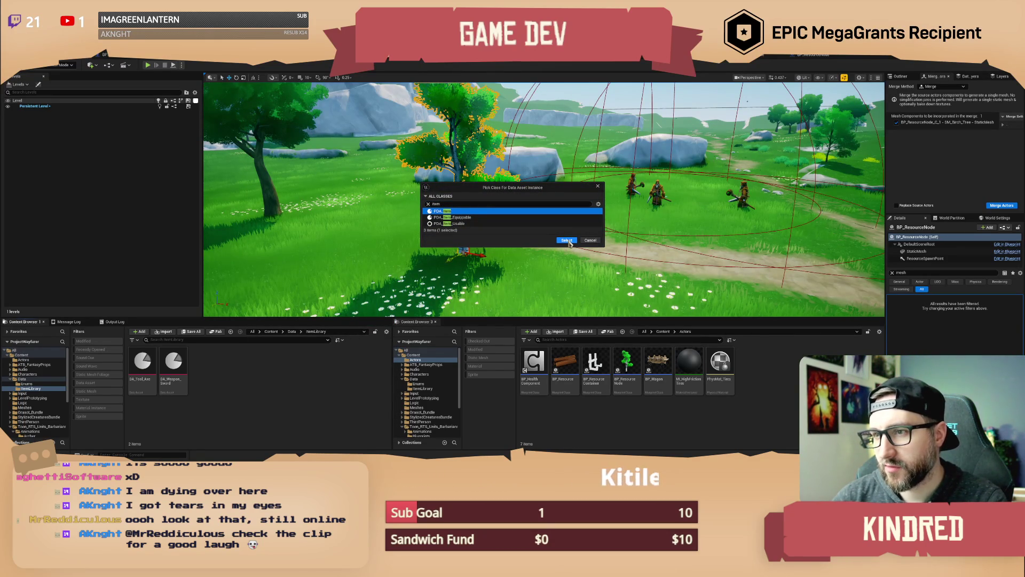
left_click(567, 241)
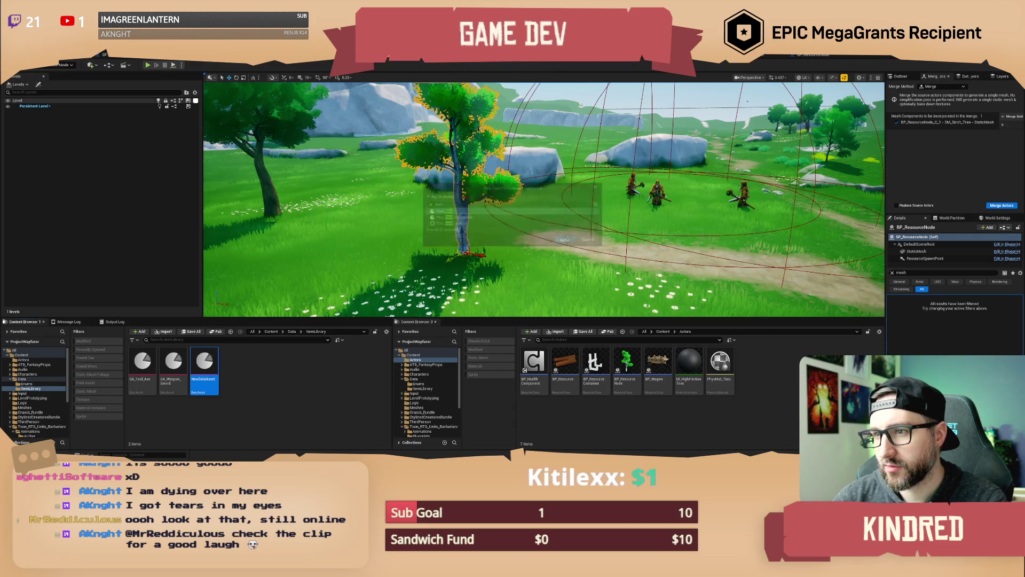
type("DA")
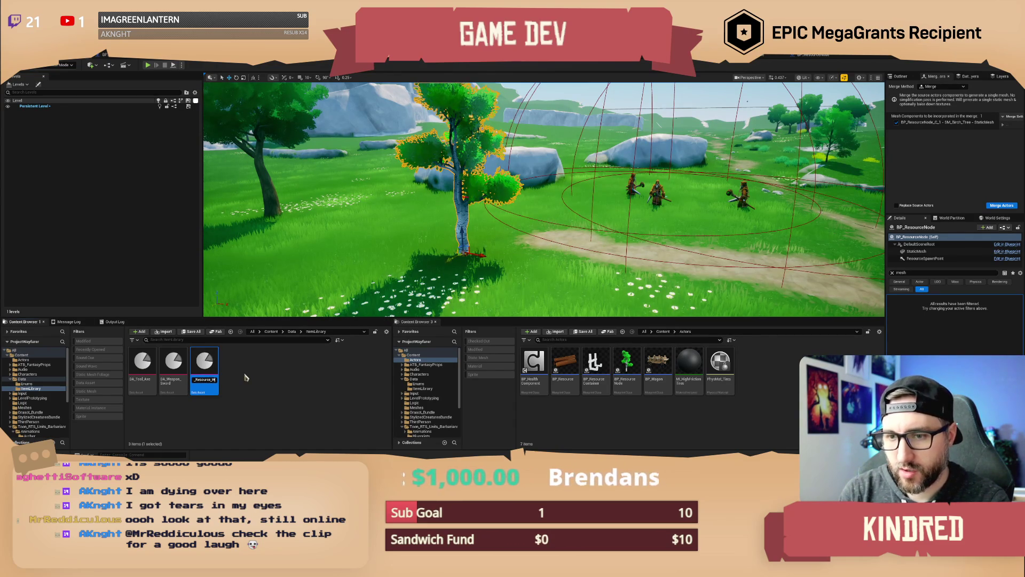
key("Return")
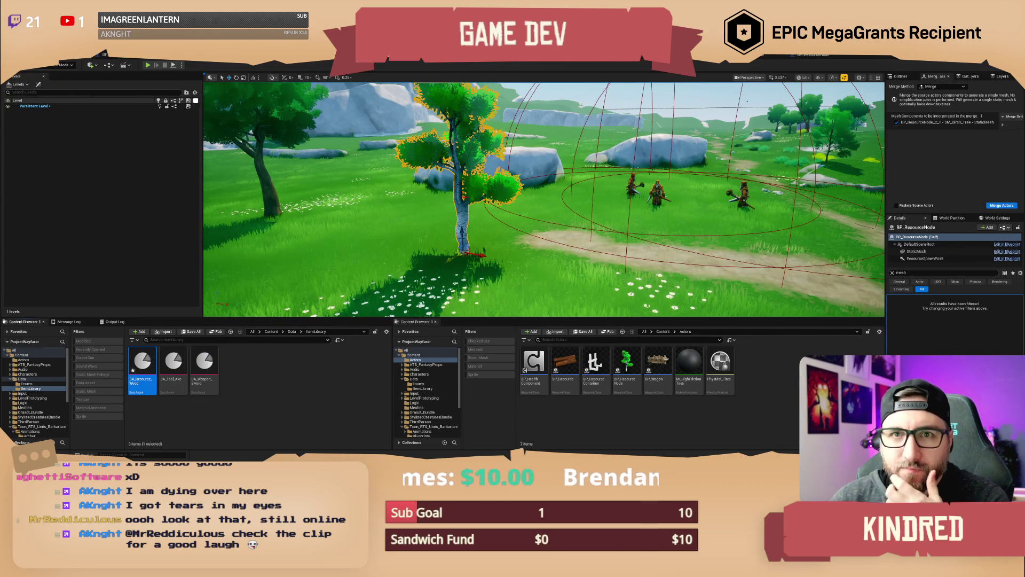
key("ctrl+s")
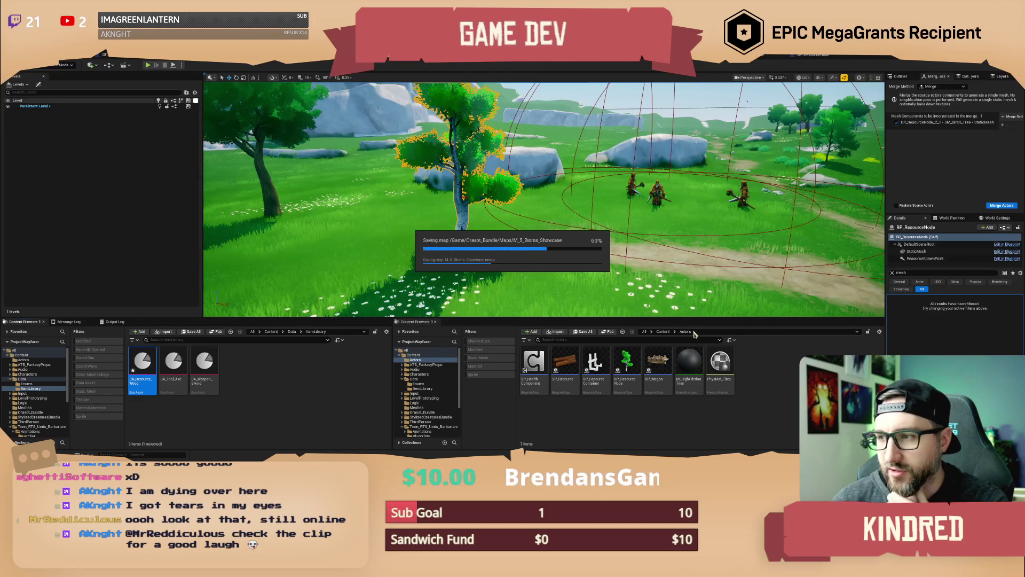
Name the item data 'Wood'
left_click_drag(649, 253, 649, 253)
key("Escape")
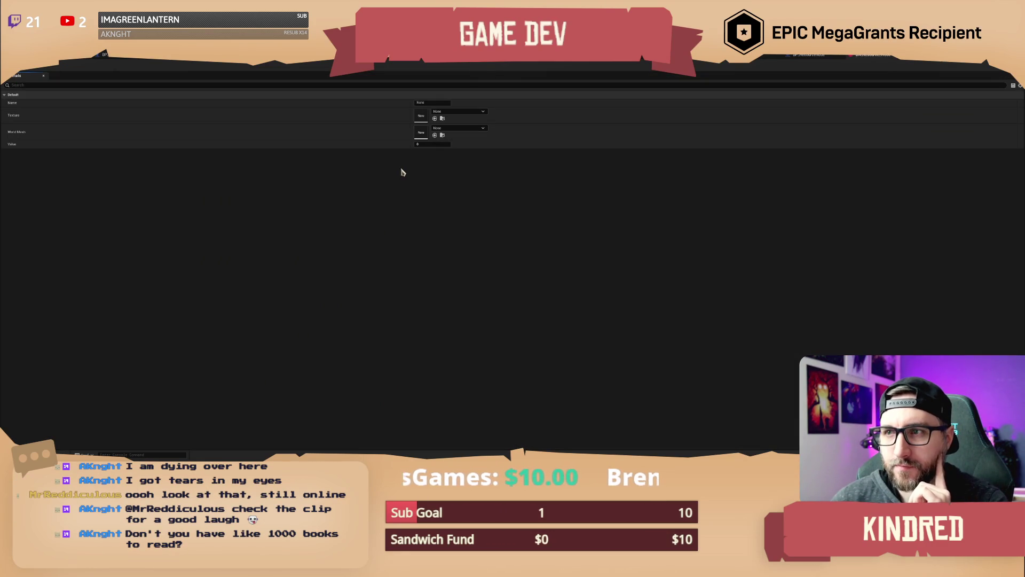
left_click(427, 102)
type("Wood")
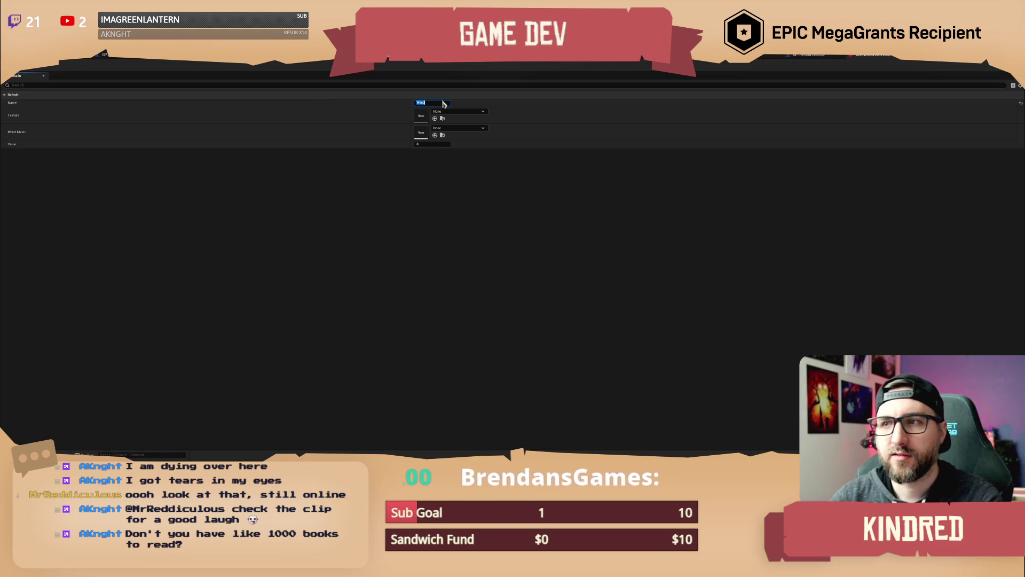
Set the item's icon texture to T_ATB_Icon_Spellbook_Fireball
left_click(451, 113)
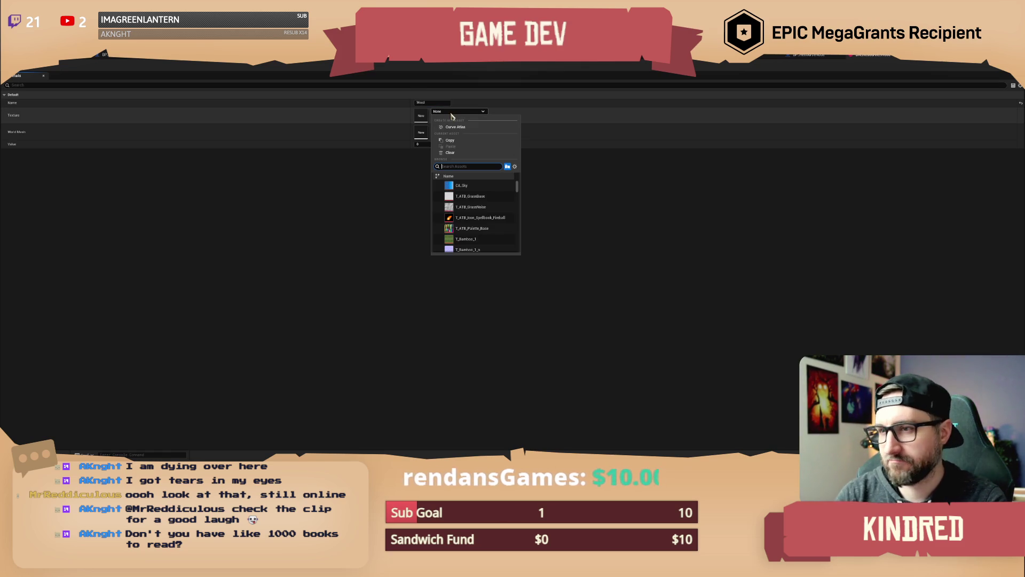
type("woo")
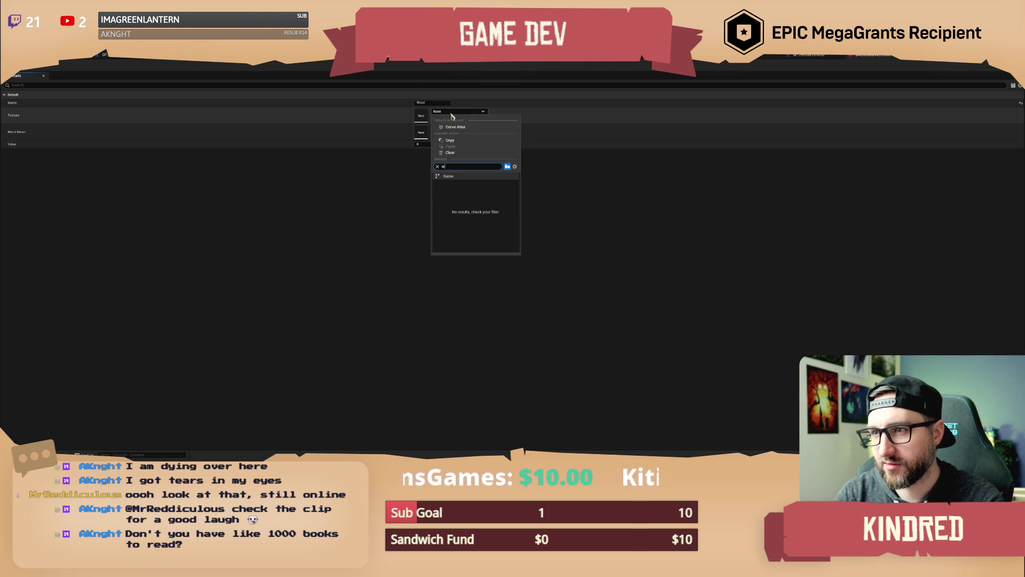
key("BackSpace")
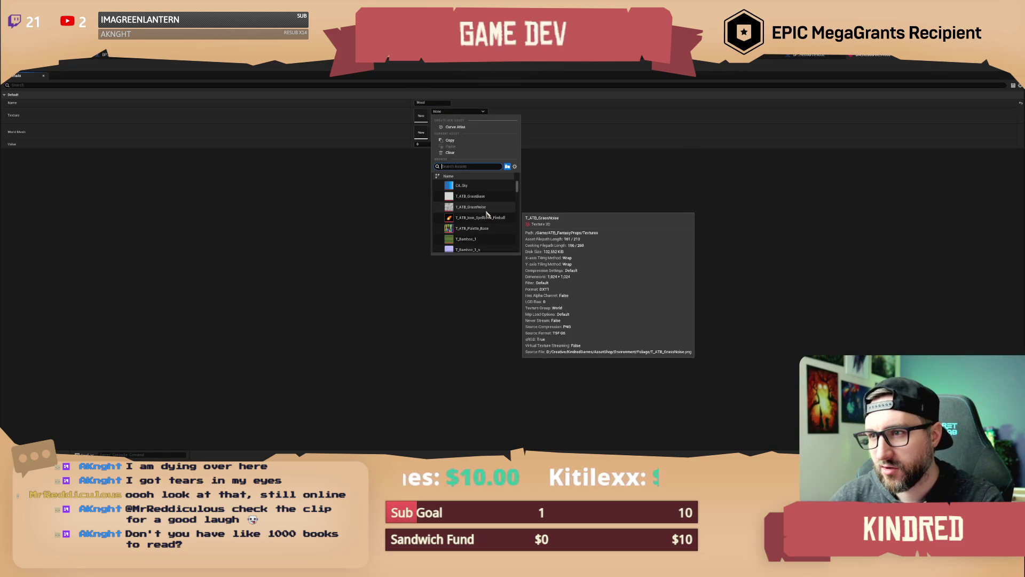
left_click(479, 219)
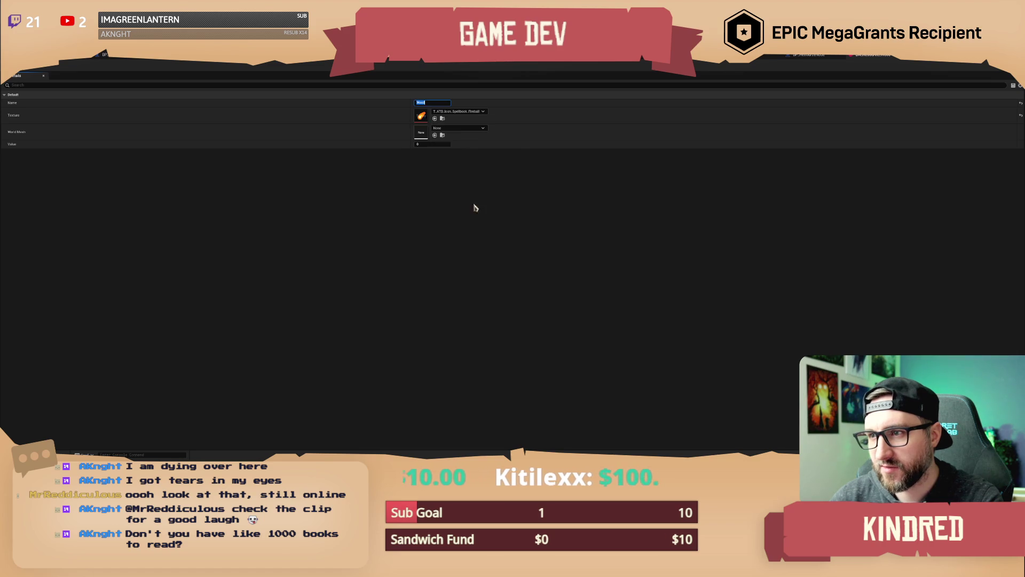
Set the item's World Mesh to SM_Xtra_wood
left_click(449, 129)
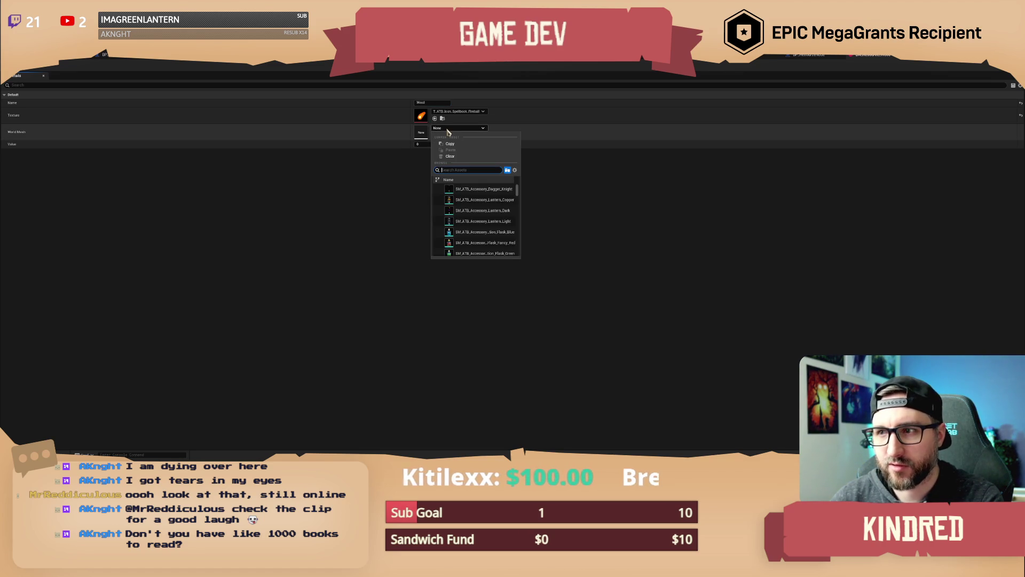
type("wood")
left_click(466, 191)
left_click(467, 190)
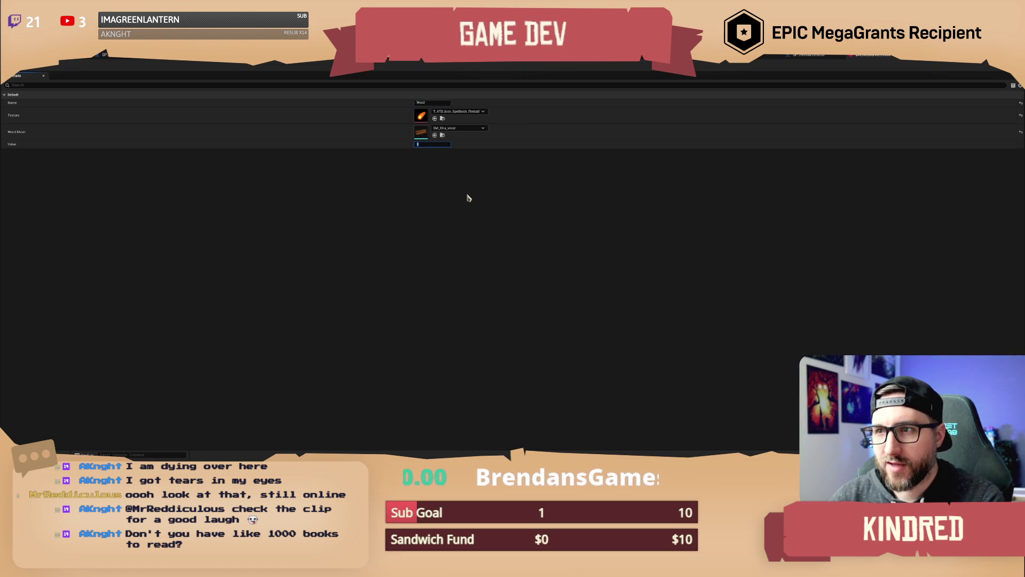
Give the Wood item a Value of 5
type("5")
key("Return")
key("Tab")
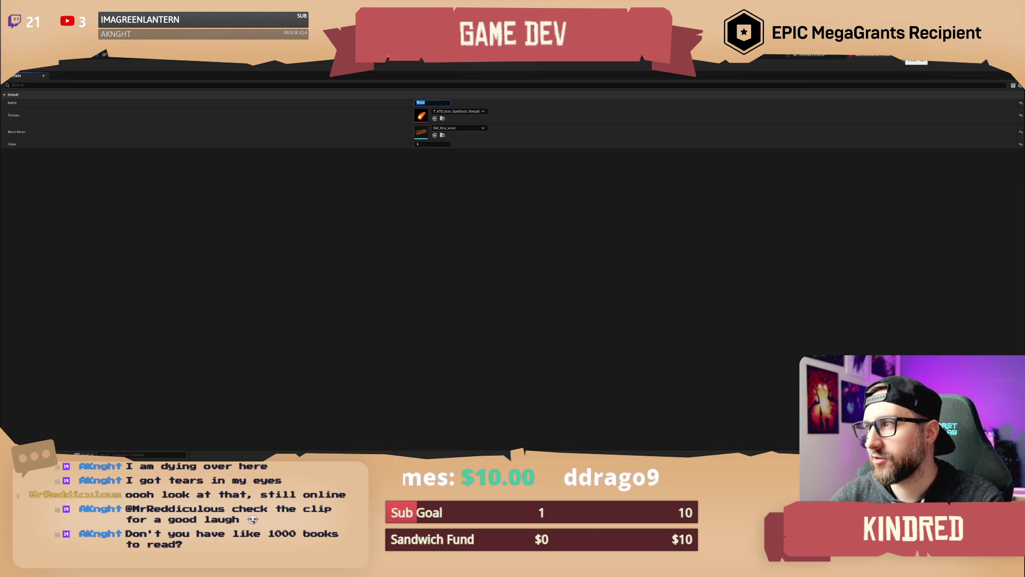
left_click(906, 61)
Add a new variable named ItemData to BP_Resource
left_click_drag(518, 259, 608, 227)
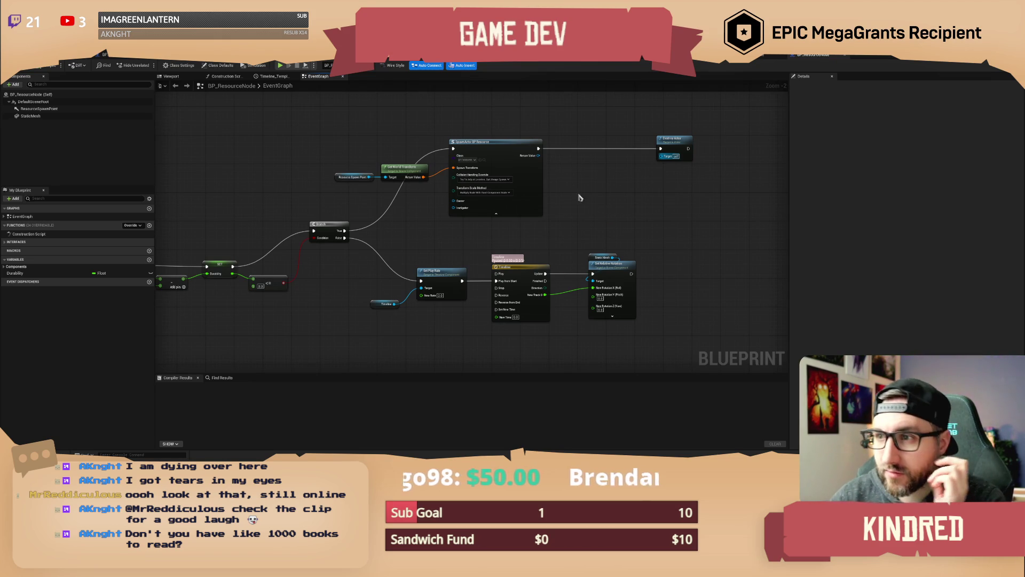
scroll(600, 202, "up", 2)
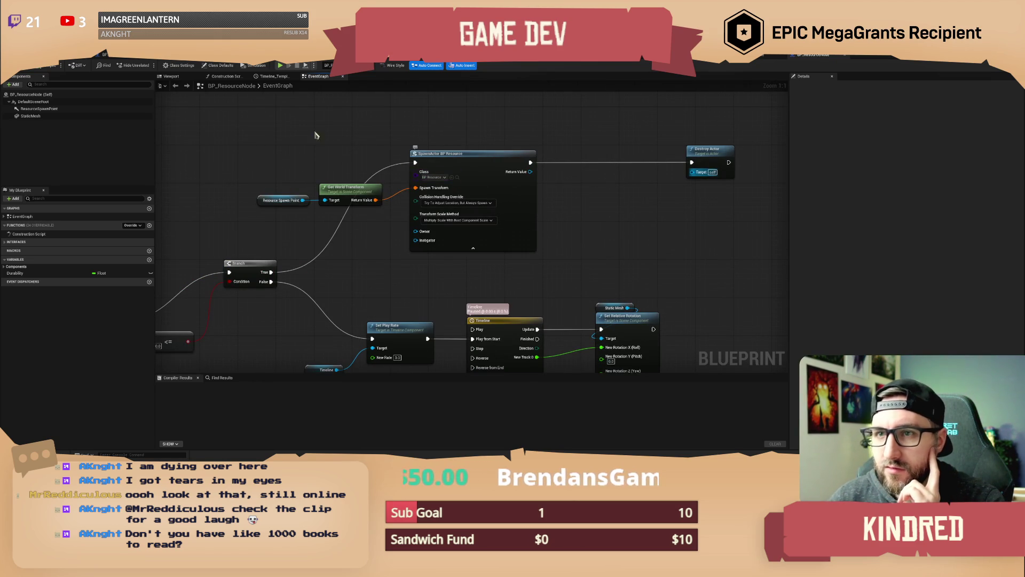
left_click(398, 60)
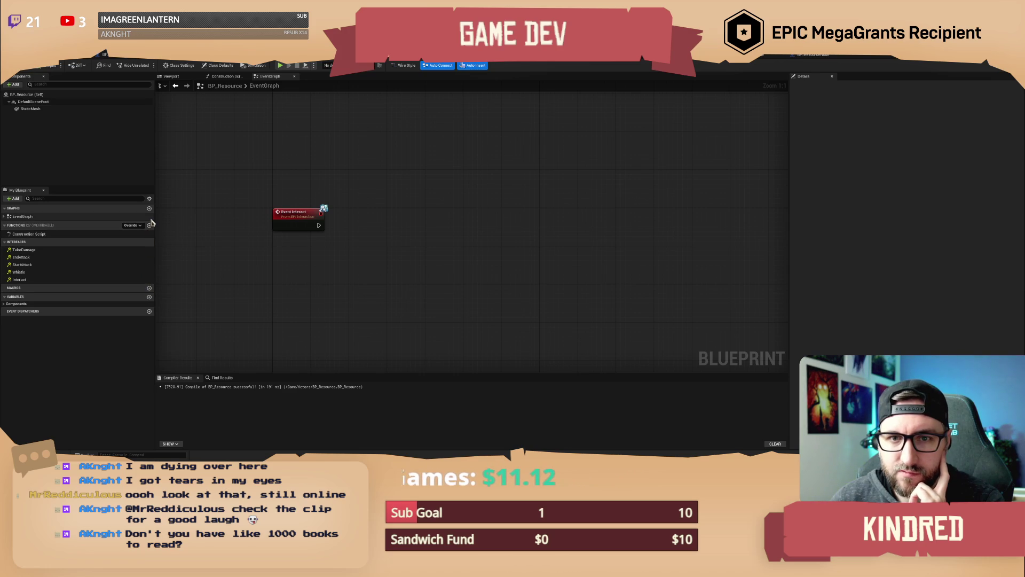
left_click(149, 297)
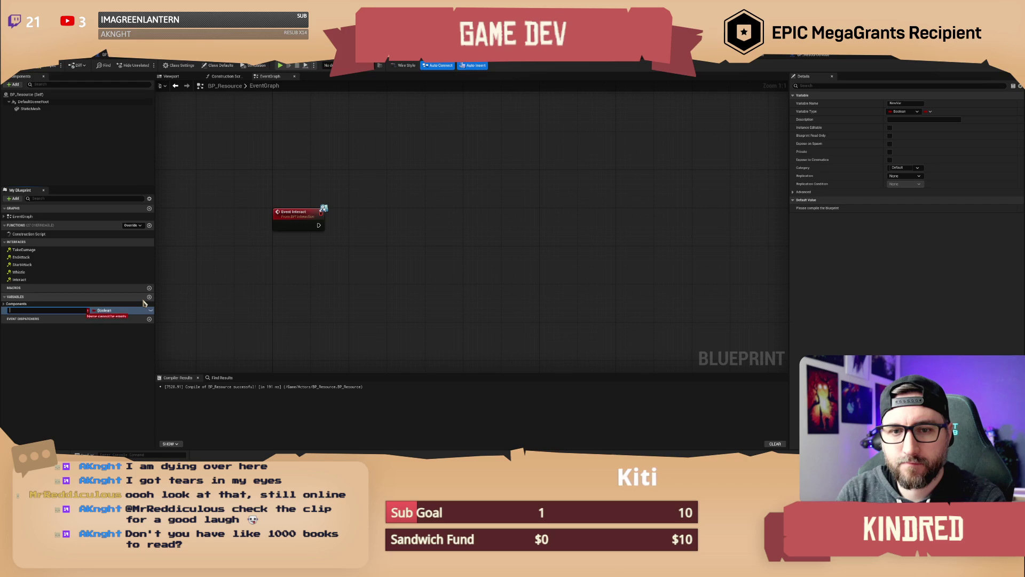
type("ata")
key("Return")
Make ItemData a PDA Item object reference, instance editable and exposed on spawn, then compile
left_click(107, 311)
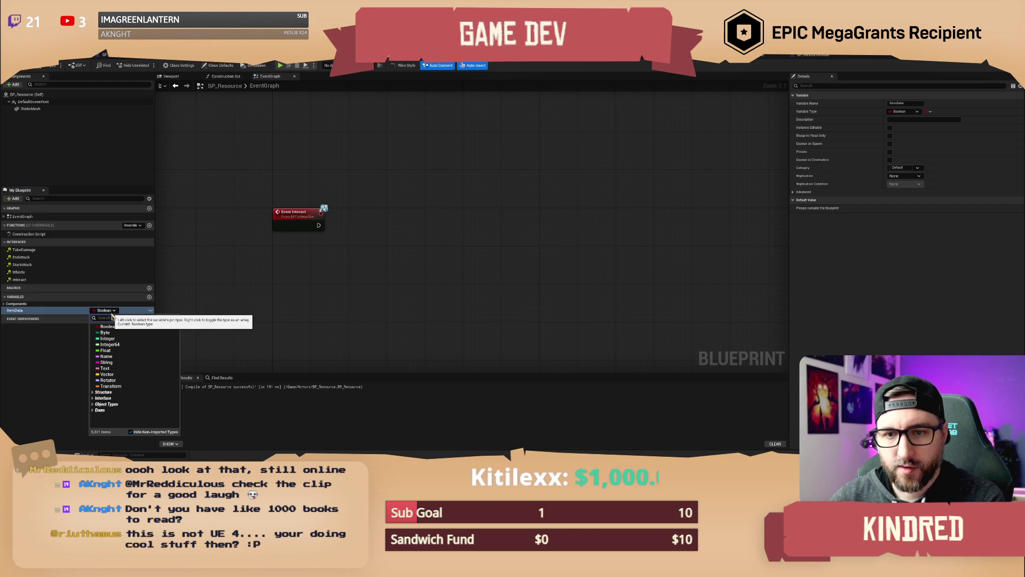
type("da")
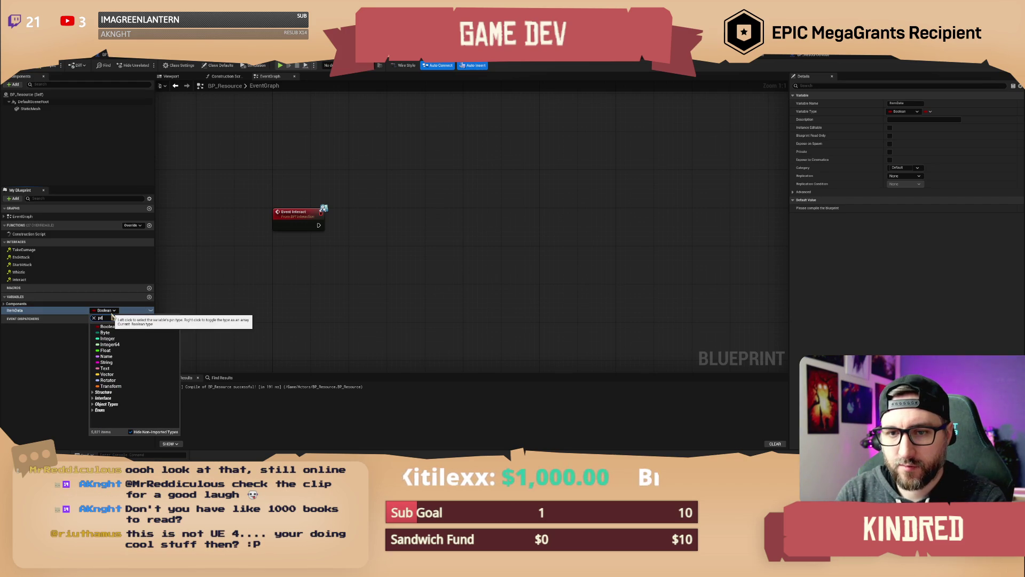
type(" item")
mouse_move(137, 333)
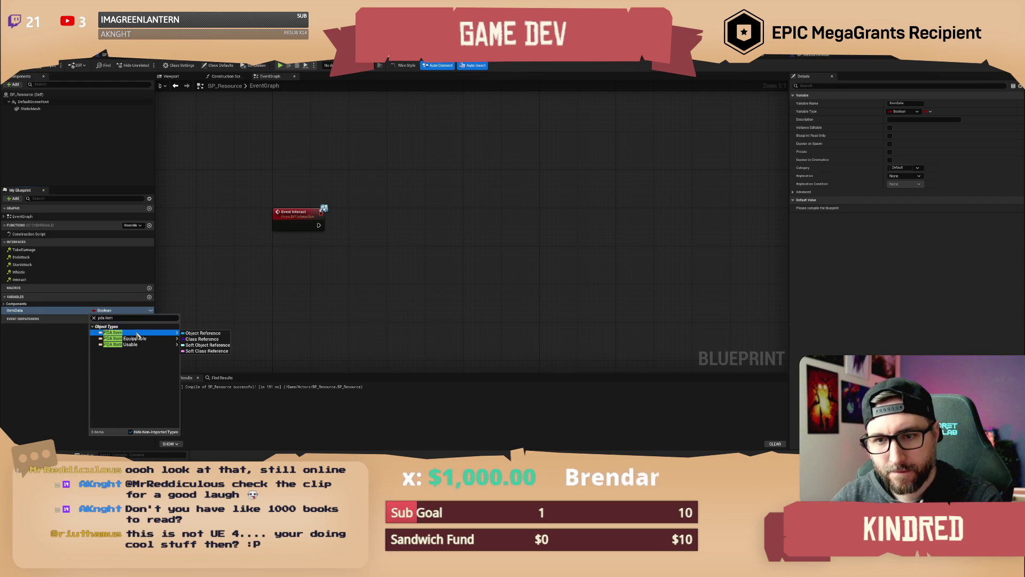
left_click(202, 332)
left_click(150, 311)
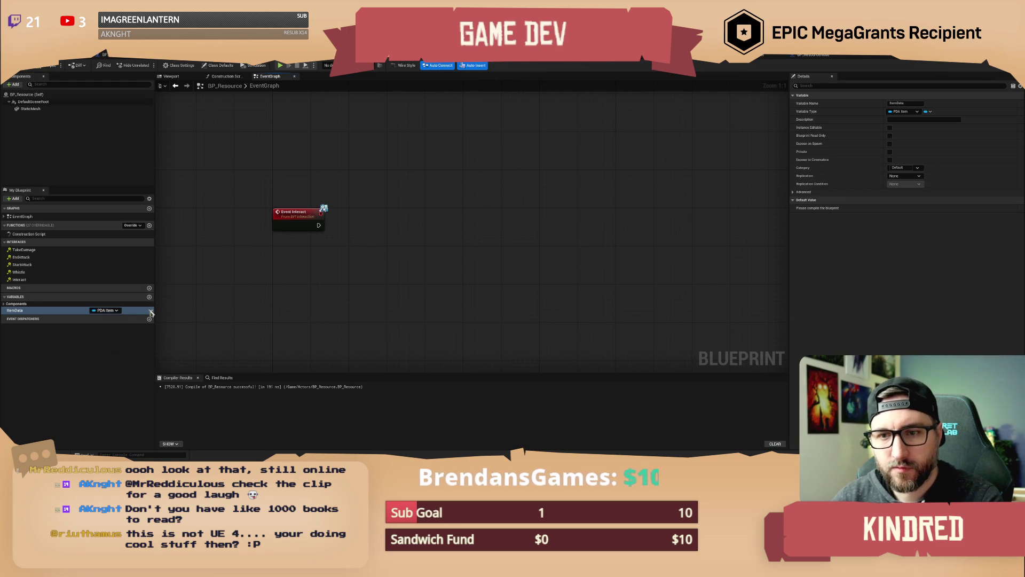
left_click(889, 144)
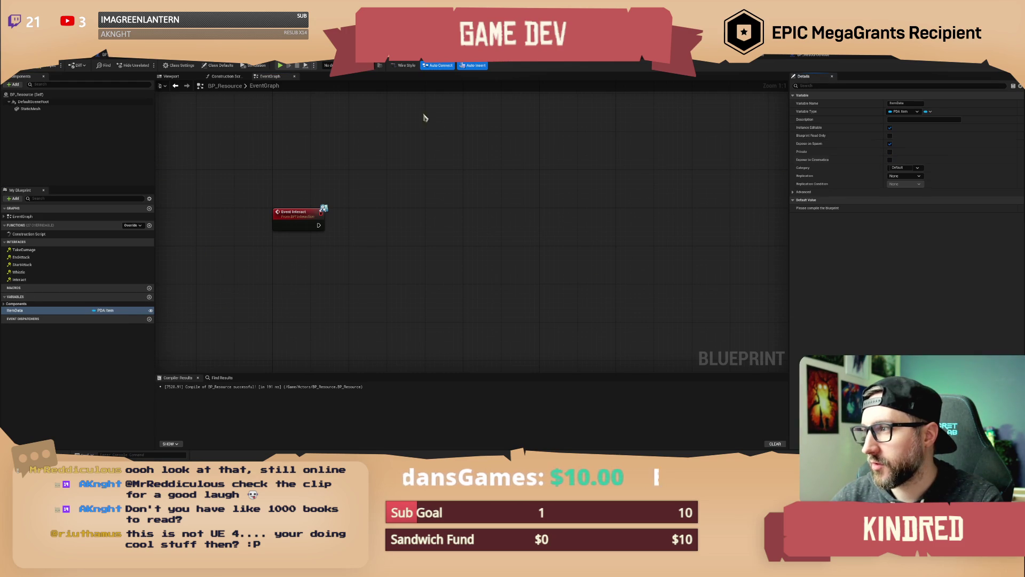
left_click(27, 68)
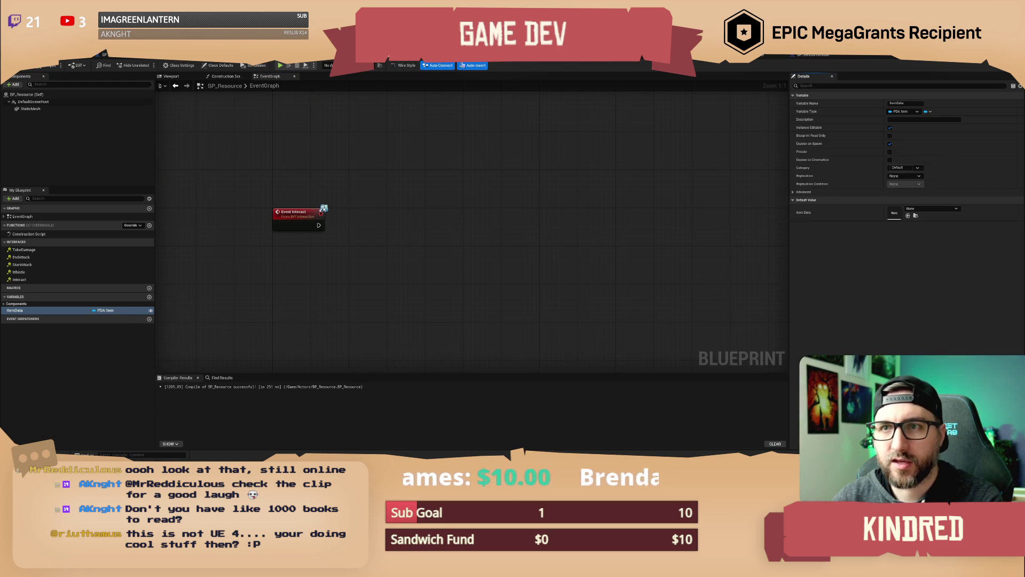
left_click(777, 56)
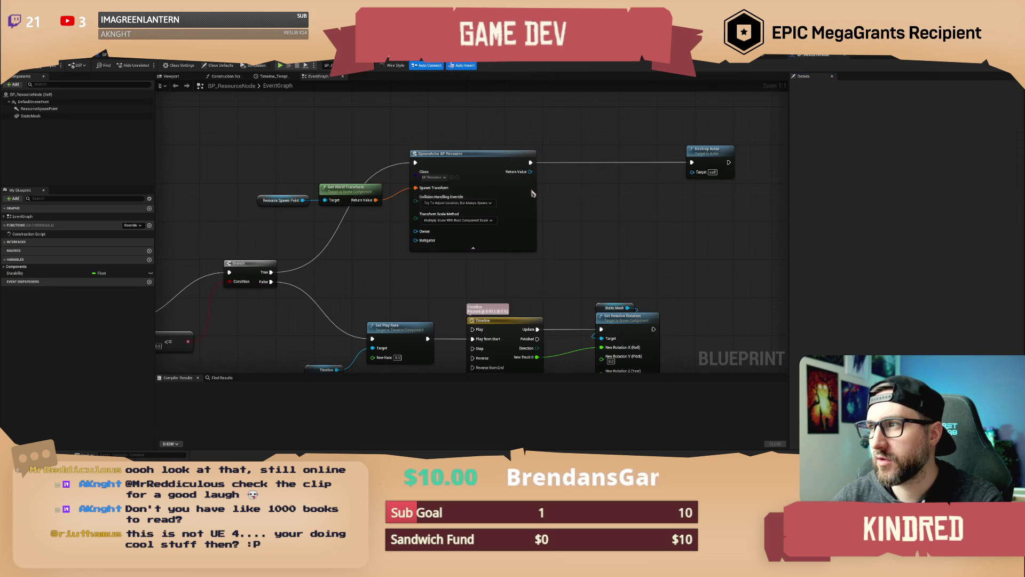
Refresh SpawnActor and promote its Item Data pin to an ItemDrops variable, then compile
right_click(455, 238)
left_click(473, 282)
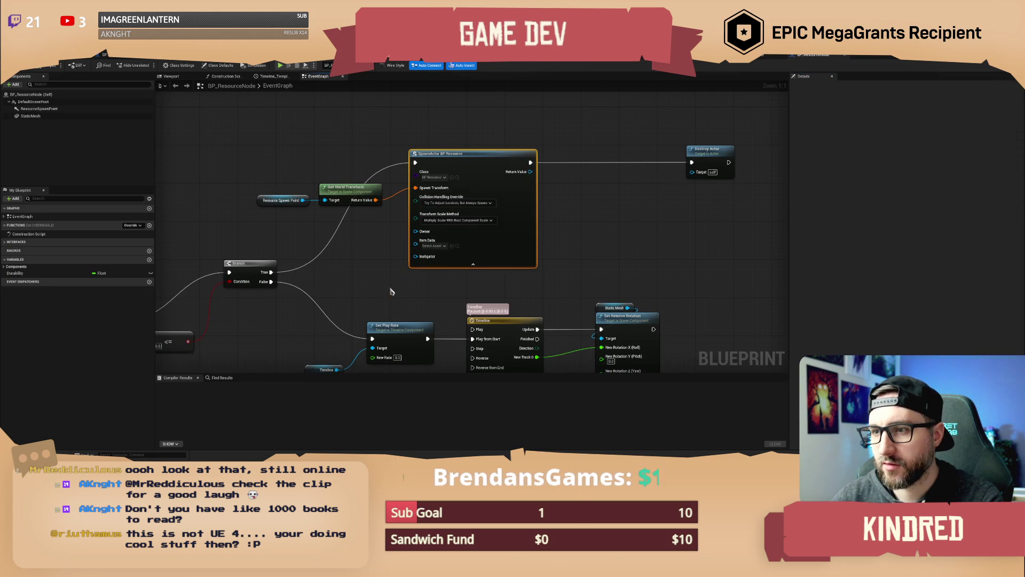
left_click(366, 291)
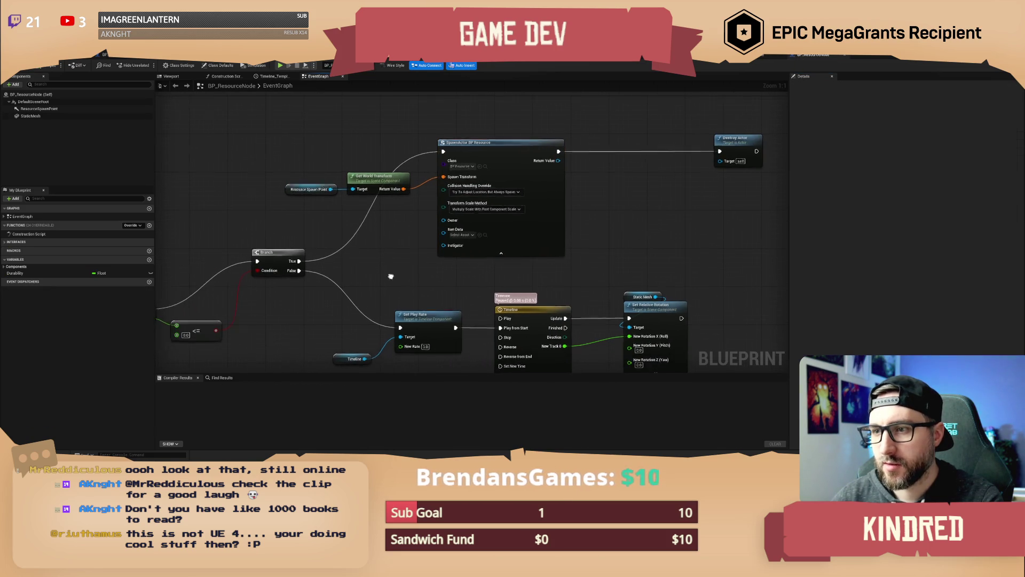
right_click(446, 236)
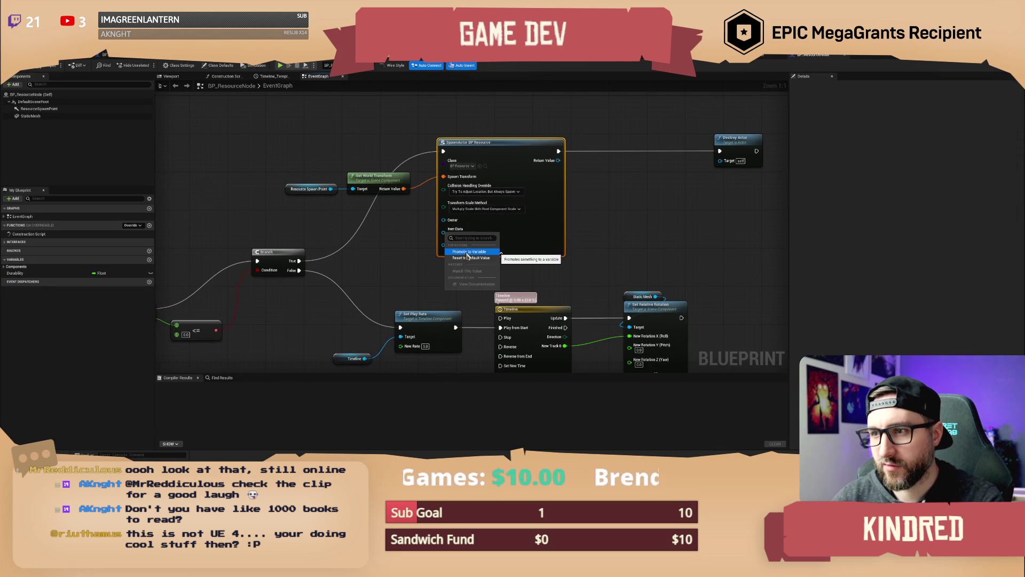
left_click(470, 258)
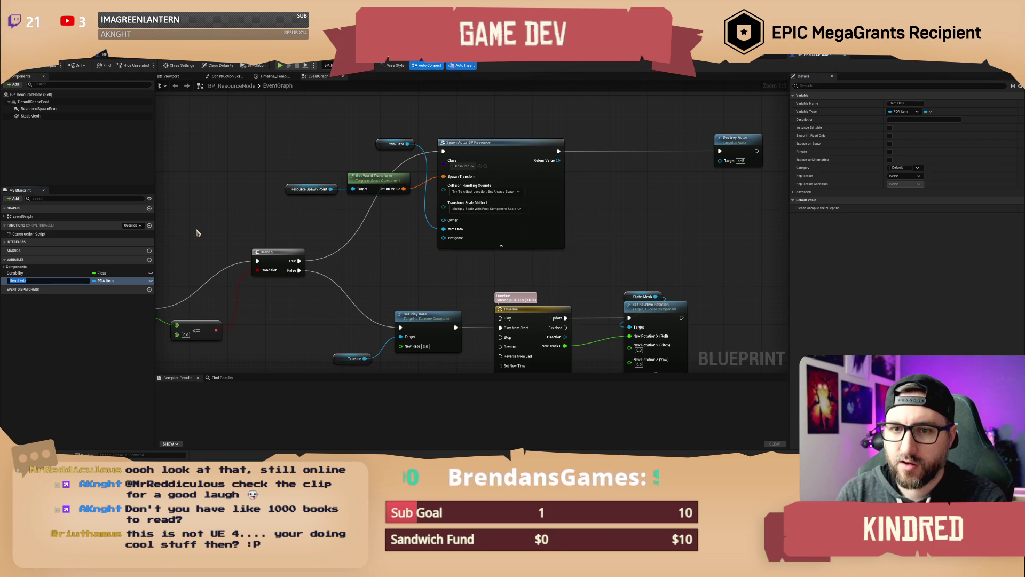
type("ItemDro")
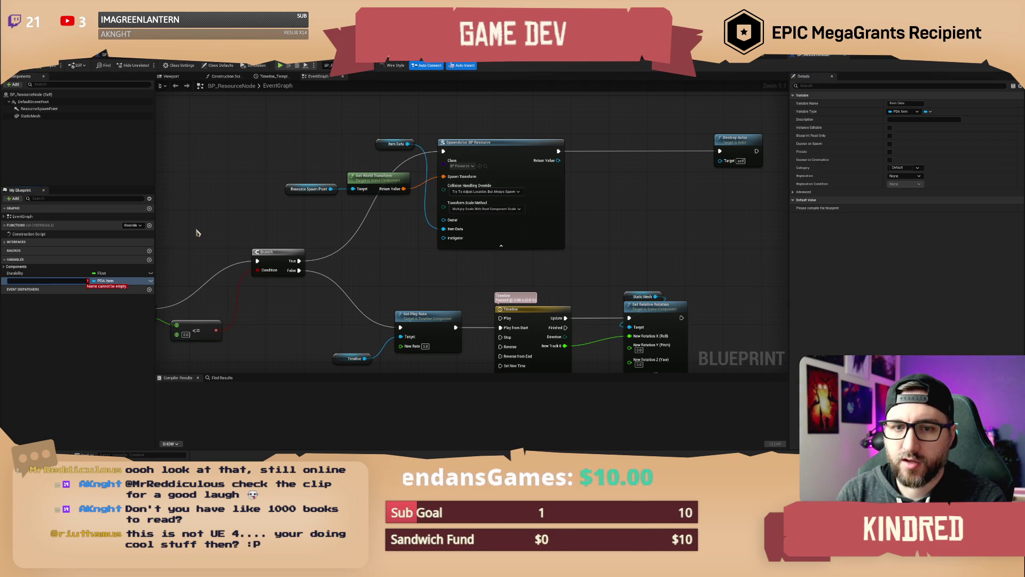
type("ps")
key("Return")
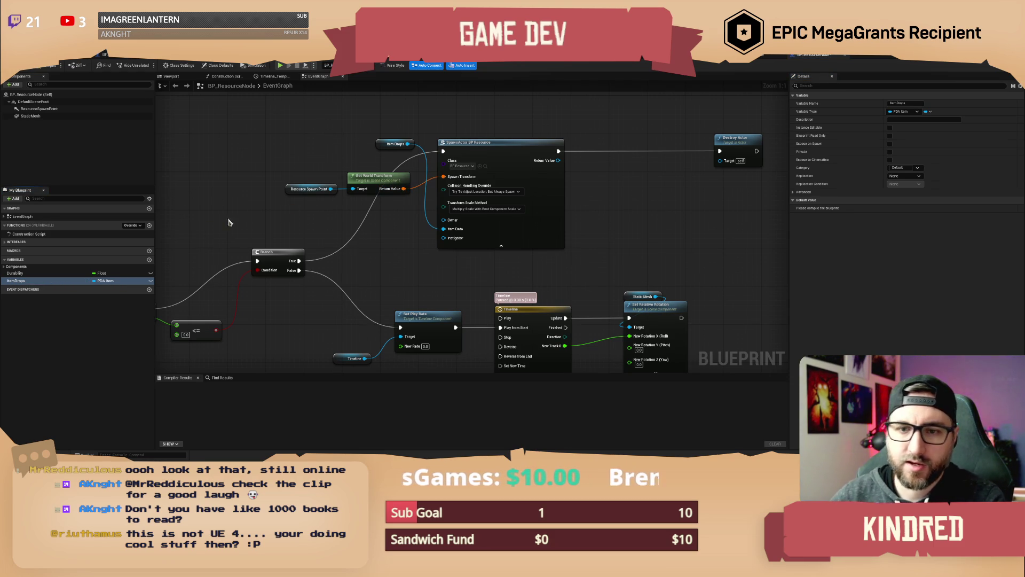
left_click_drag(358, 131, 378, 157)
key("Delete")
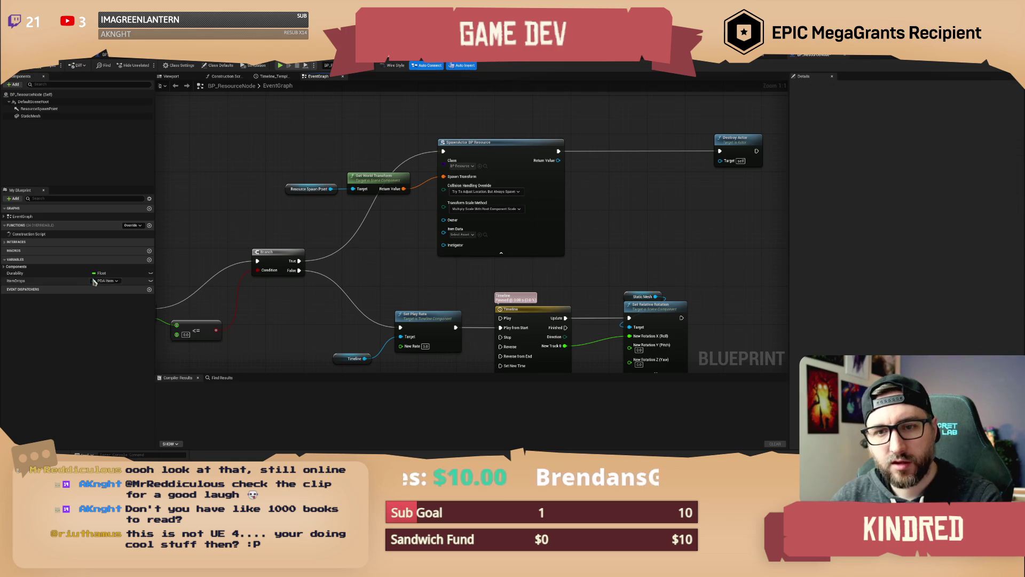
key("F7")
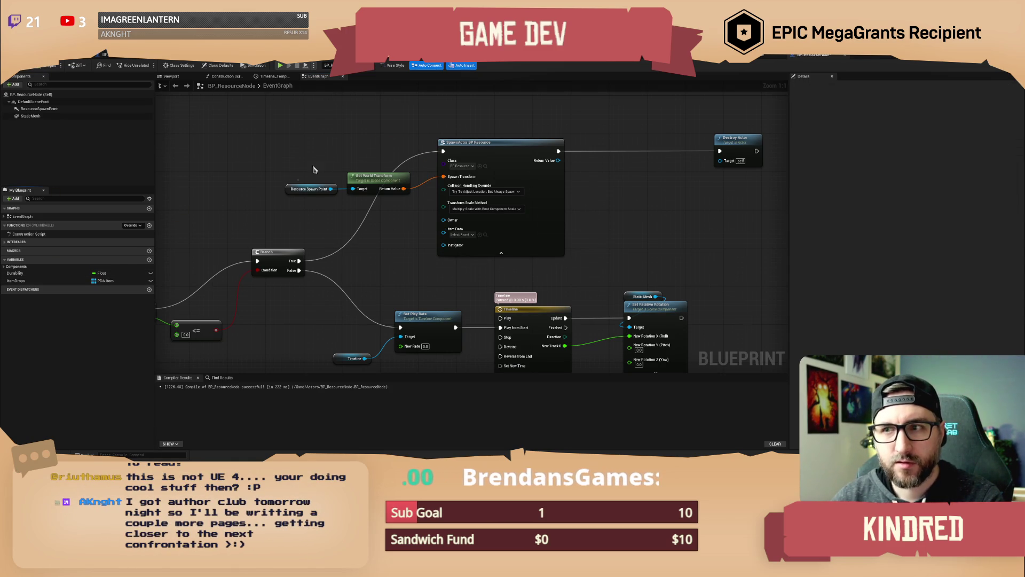
Wire a RANDOM entry from Item Drops into SpawnActor's Item Data pin
left_click_drag(299, 177, 554, 188)
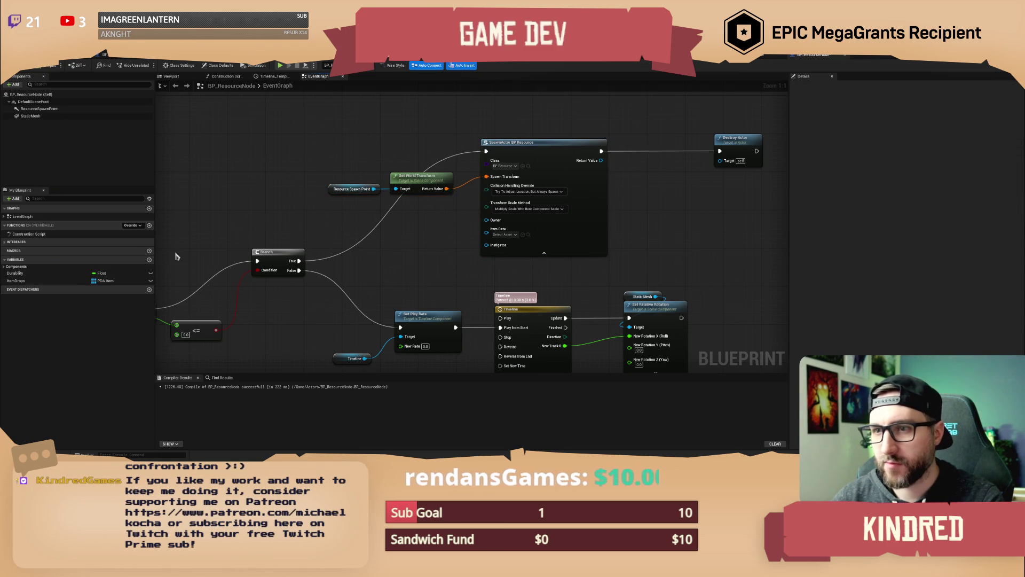
left_click_drag(16, 280, 327, 130)
left_click(267, 160)
type("random")
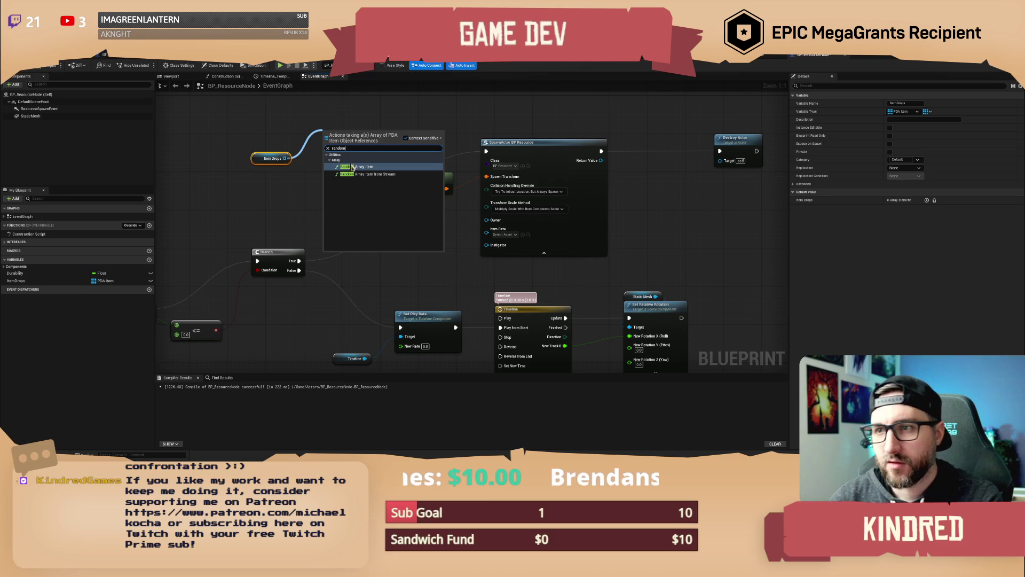
left_click(364, 167)
mouse_move(380, 136)
left_mouse_down()
mouse_move(481, 251)
mouse_move(494, 241)
mouse_move(487, 229)
left_mouse_up()
Tidy the RANDOM and Item Drops nodes and compile BP_ResourceNode
left_click_drag(355, 145, 336, 165)
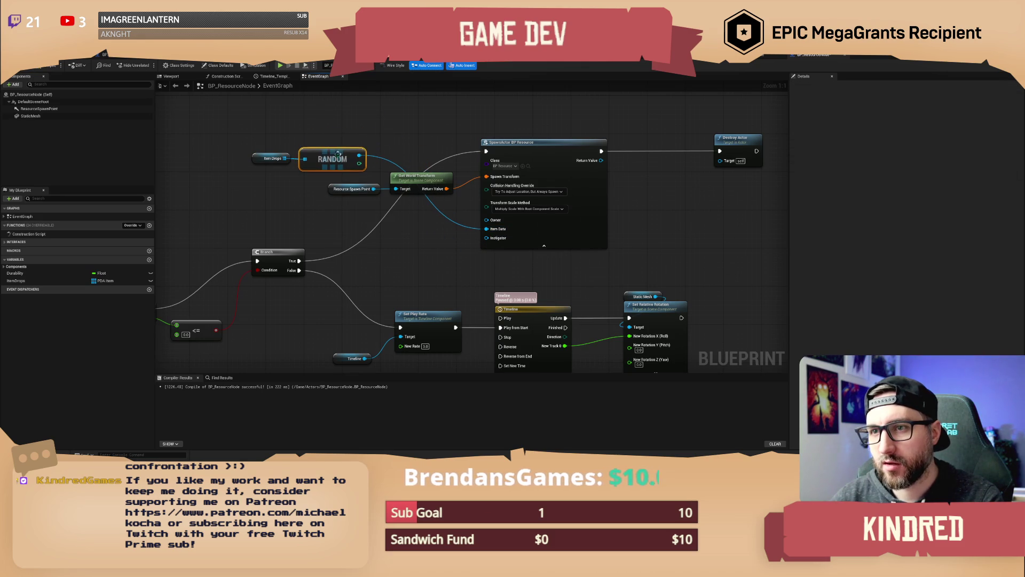
mouse_move(243, 142)
left_mouse_down()
mouse_move(376, 179)
mouse_move(423, 248)
left_mouse_up()
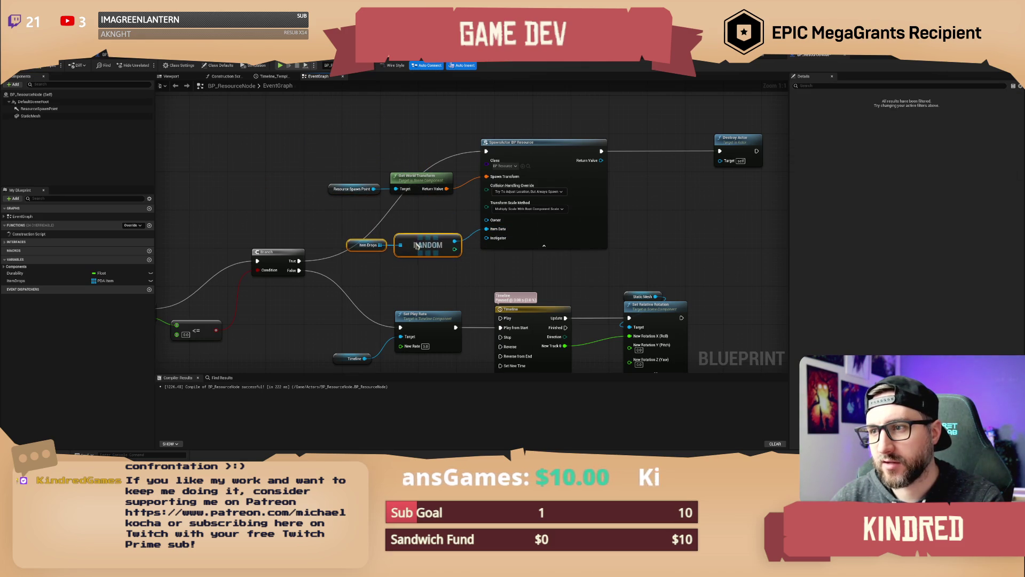
left_click(427, 208)
left_click_drag(423, 201, 444, 215)
left_click(43, 68)
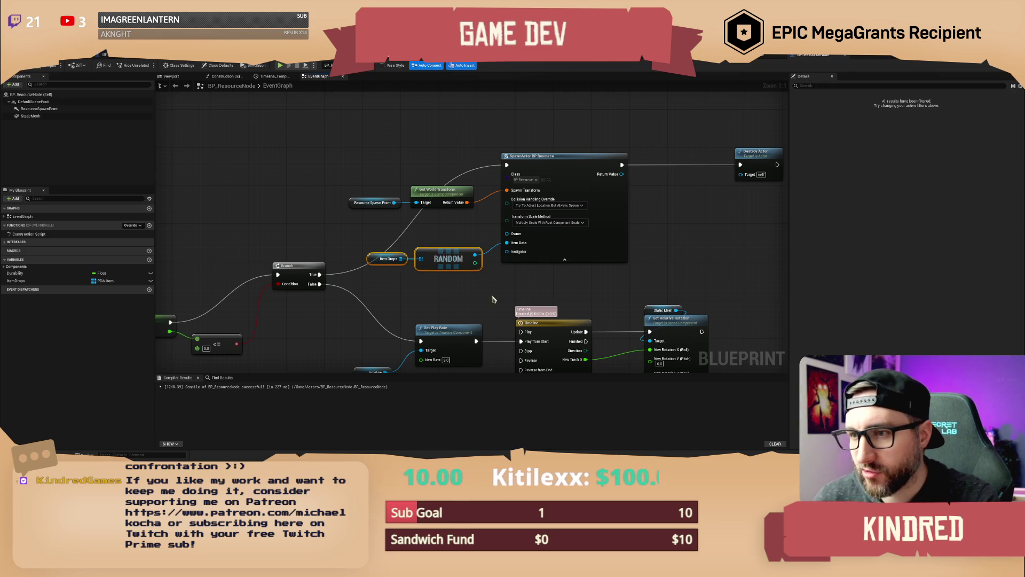
left_click(87, 63)
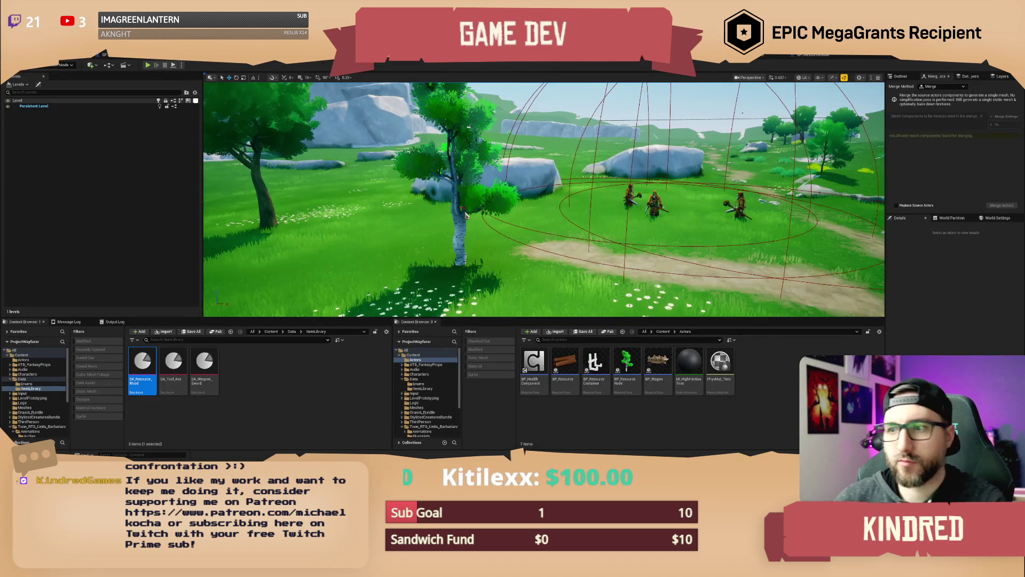
Compile BP_ResourceNode and inspect its ItemDrops variable properties
left_click(399, 147)
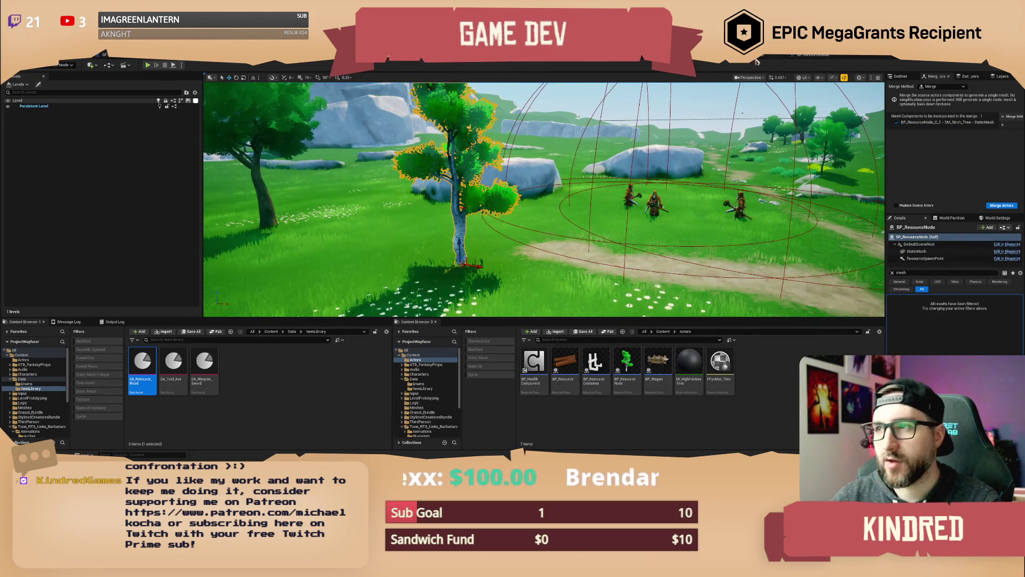
left_click(892, 273)
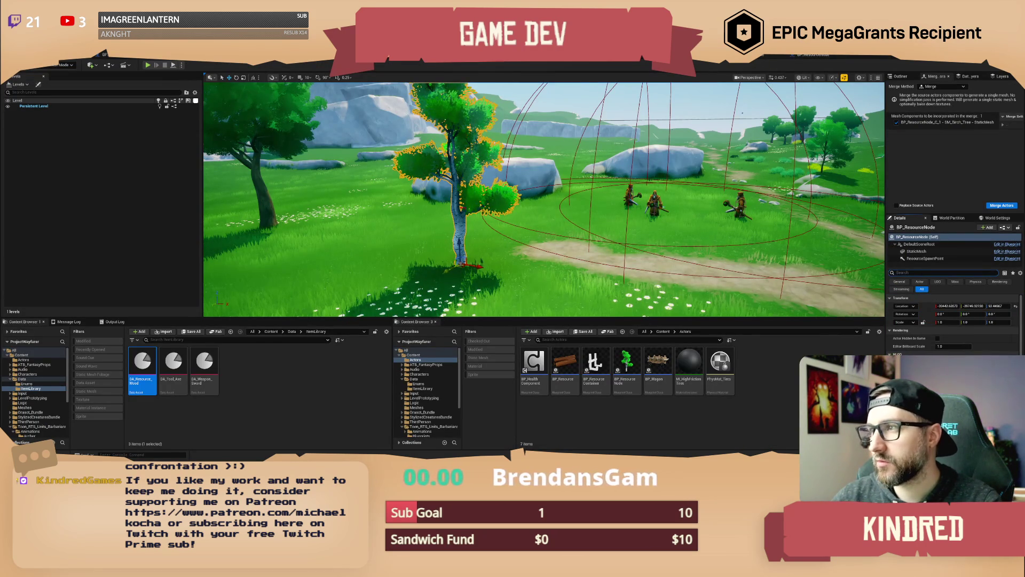
left_click(799, 60)
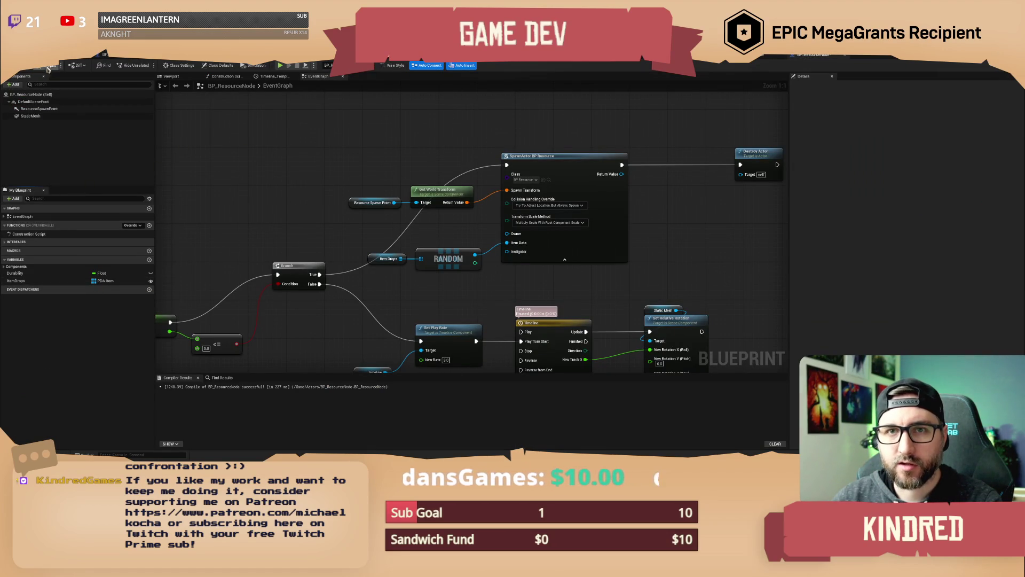
left_click(48, 68)
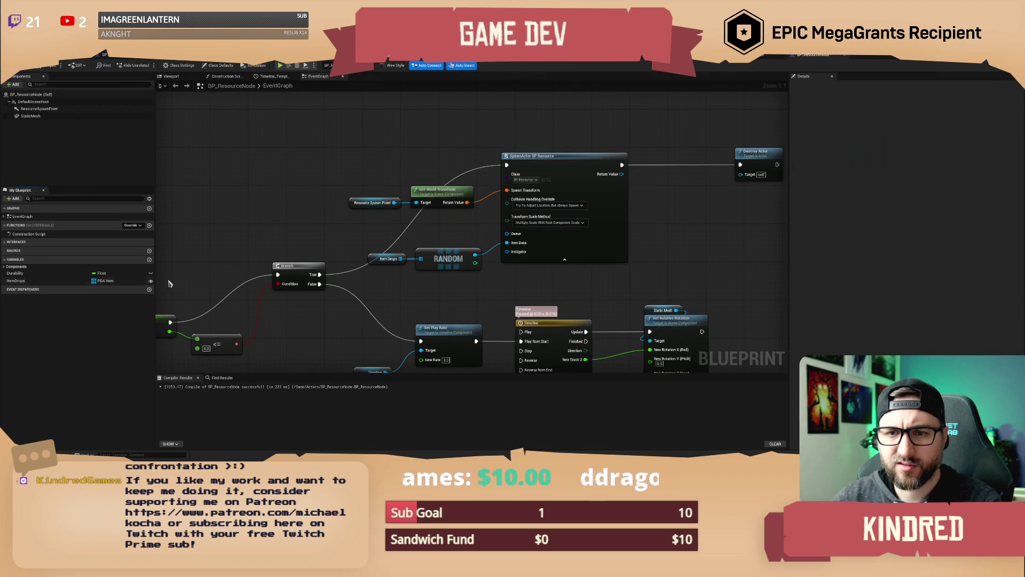
left_click(62, 281)
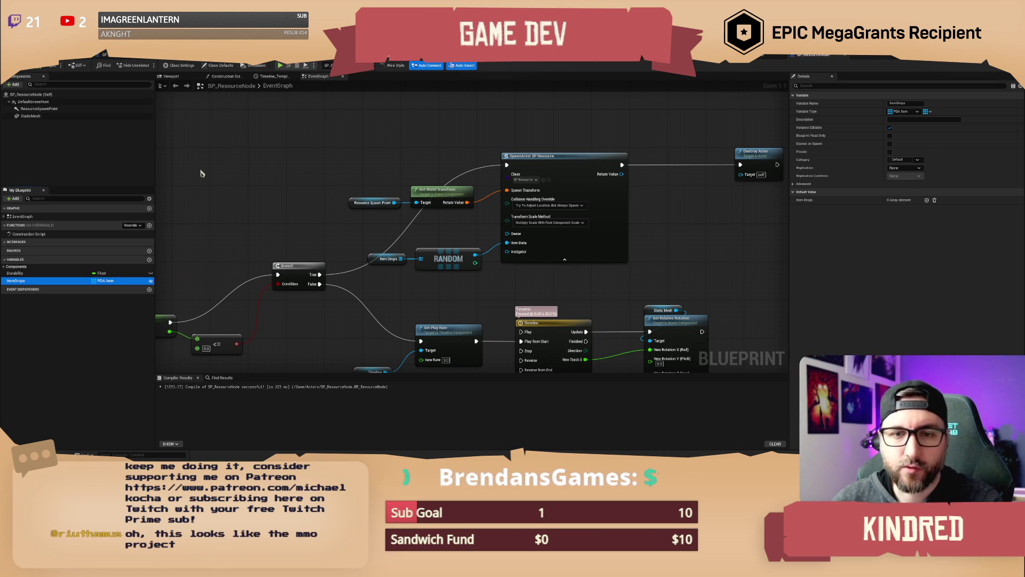
left_click(10, 65)
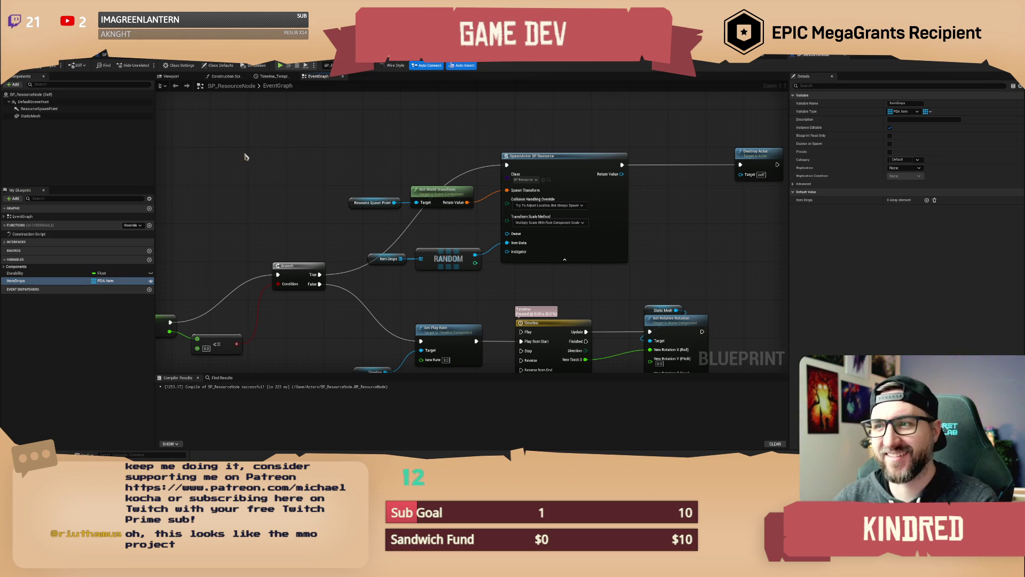
left_click_drag(230, 155, 261, 158)
left_click(49, 64)
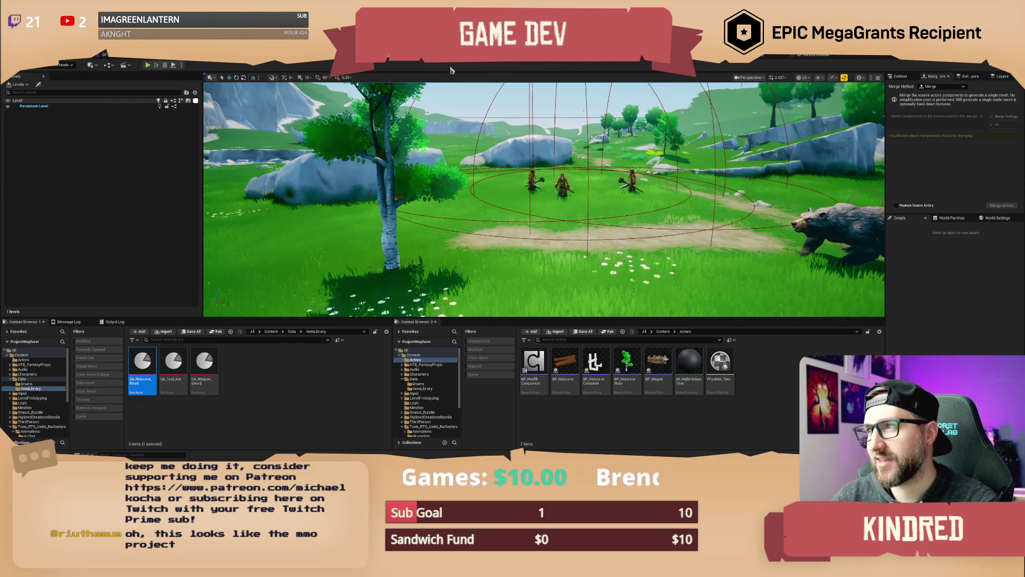
Check the item enum (None, Wood, Bag) and return to BP_ResourceNode's graph
left_click(774, 57)
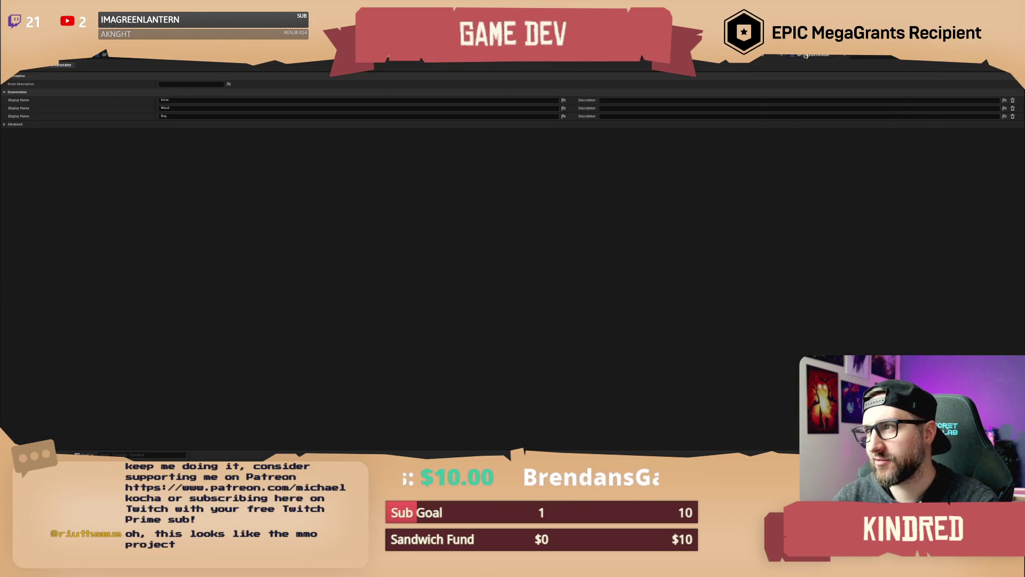
left_click(805, 56)
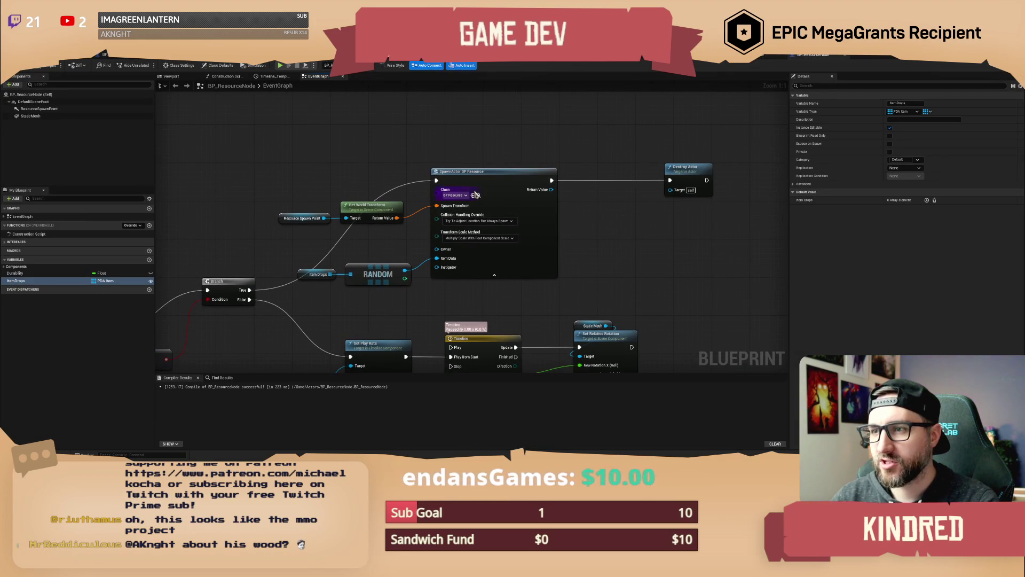
left_click_drag(308, 262, 363, 297)
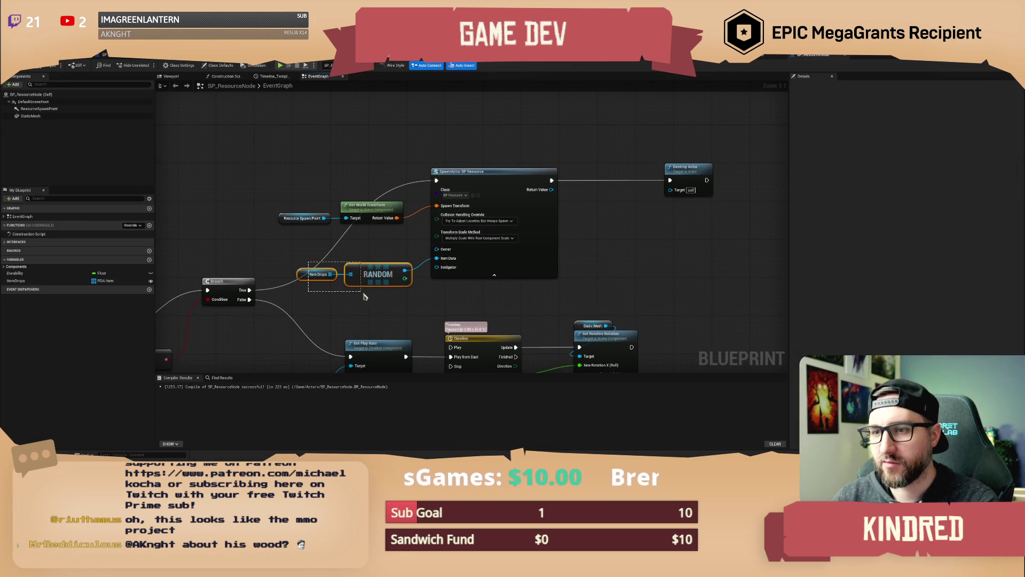
left_click(372, 252)
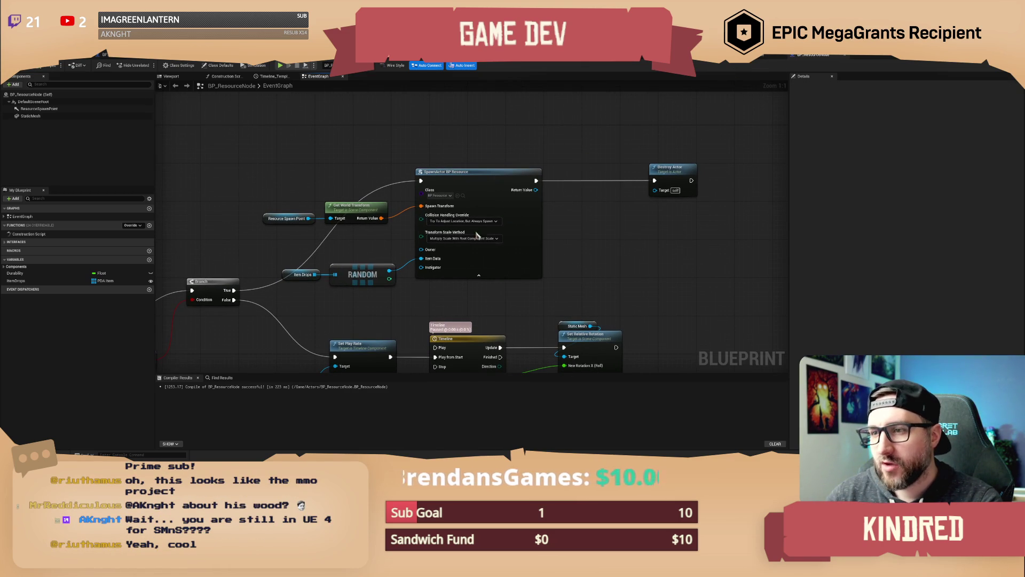
Add a single ItemDrops default entry, DA_Resource_Wood, and compile
left_click(16, 280)
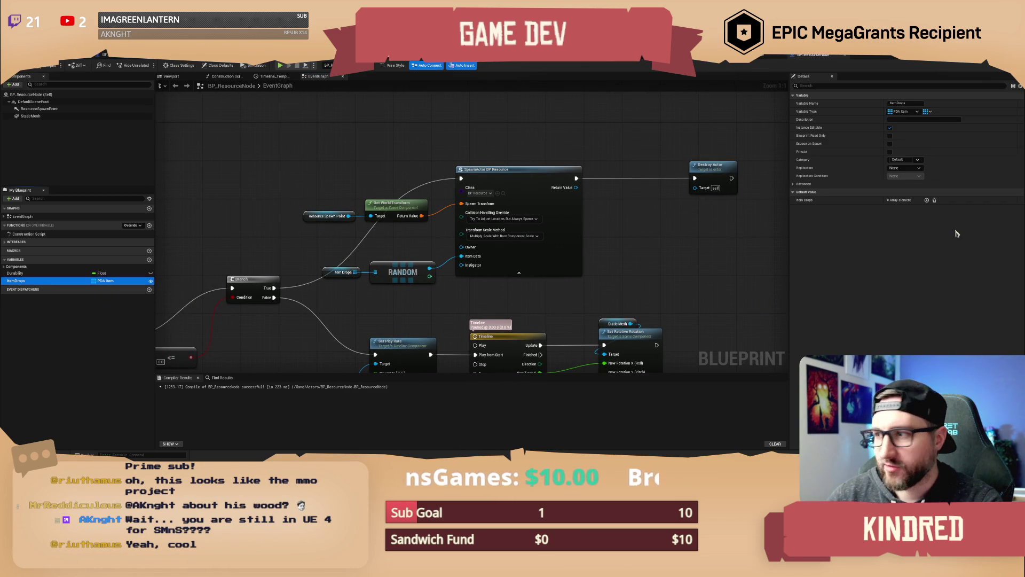
left_click(927, 200)
left_click(927, 208)
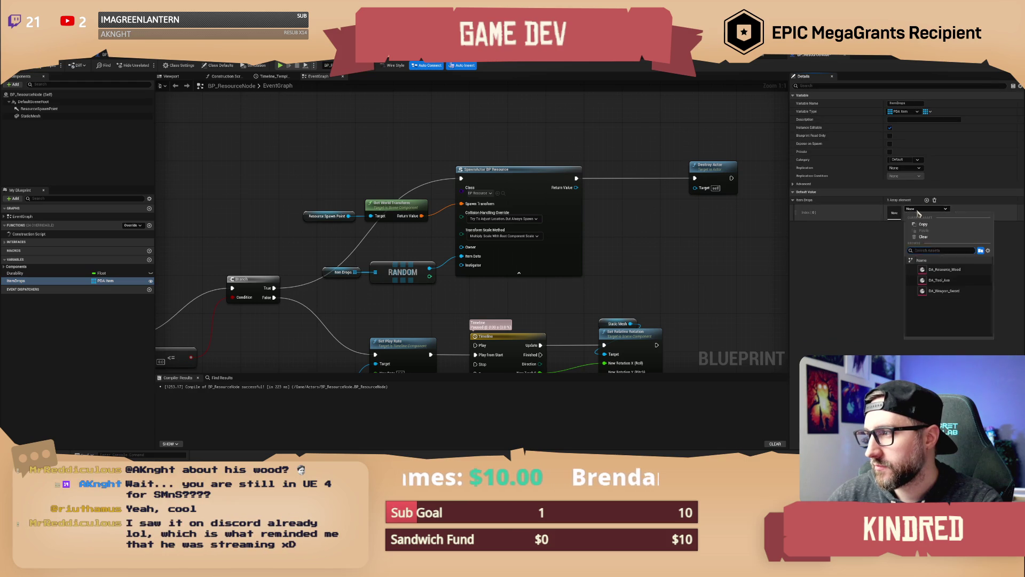
left_click(944, 269)
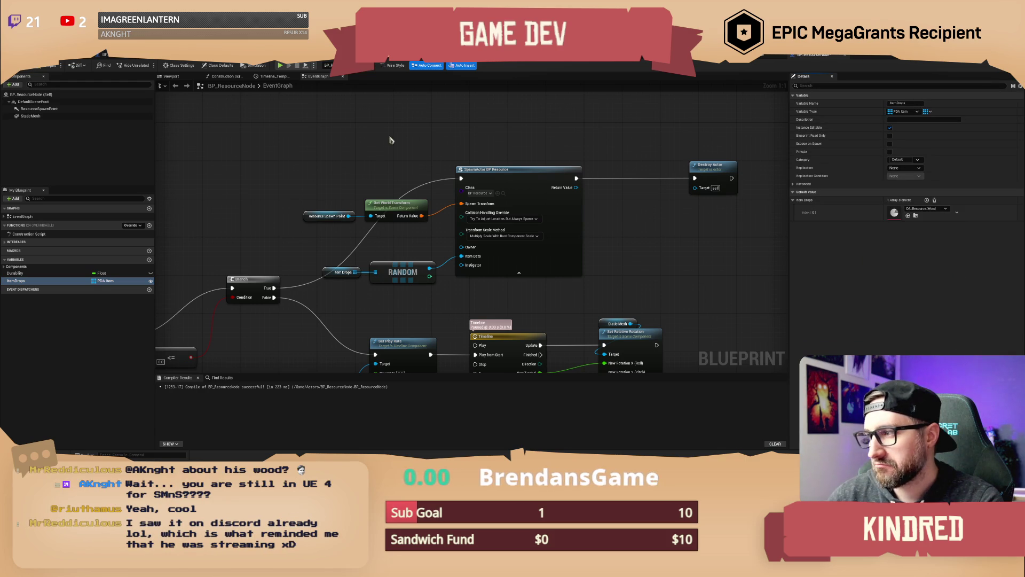
left_click(48, 67)
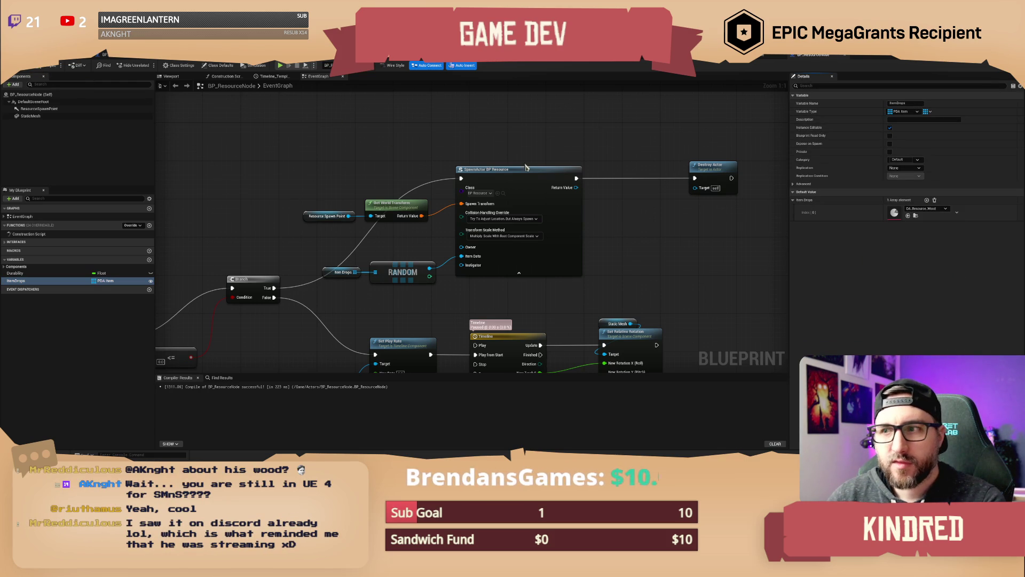
left_click(387, 59)
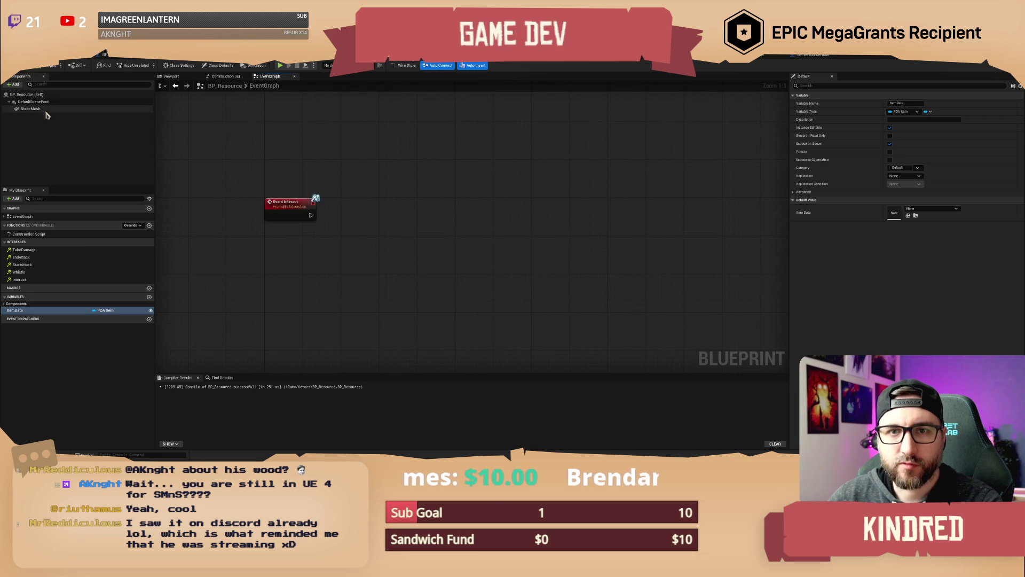
Add an Event BeginPlay node to BP_Resource's graph
right_click(295, 181)
type("begin play")
key("Return")
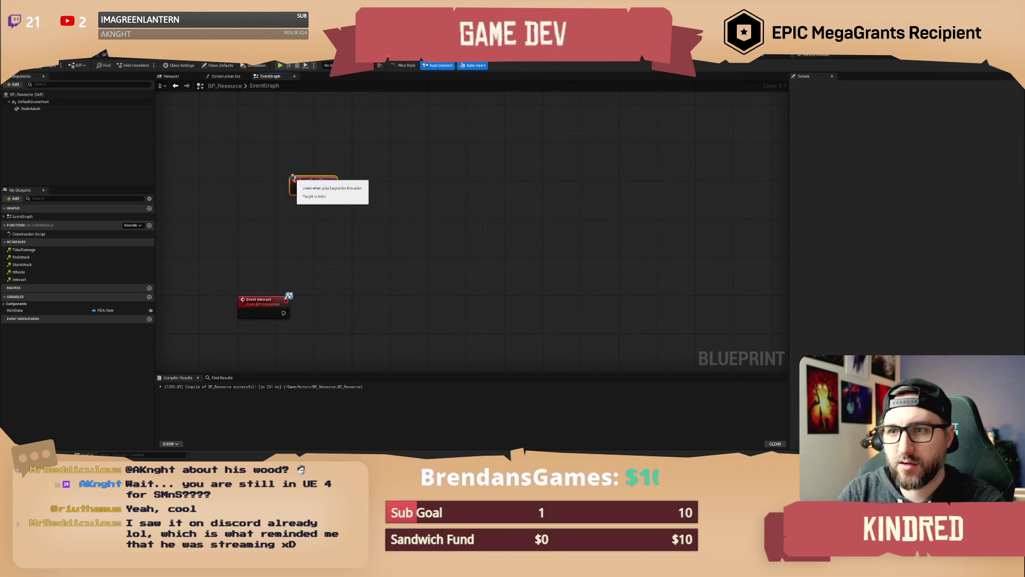
left_click_drag(307, 183, 255, 135)
On BeginPlay, async-load Item Data's World Mesh with an Async Load Asset node
mouse_move(32, 310)
left_mouse_down()
mouse_move(250, 191)
mouse_move(318, 172)
mouse_move(362, 208)
mouse_move(403, 171)
left_mouse_up()
left_click(264, 192)
type("get world mesh")
key("Return")
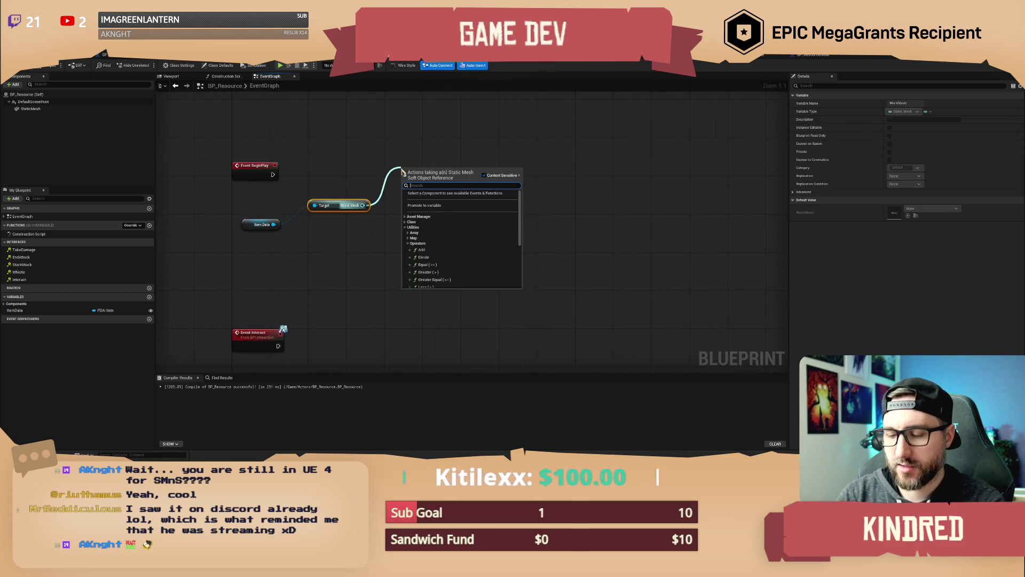
type("load")
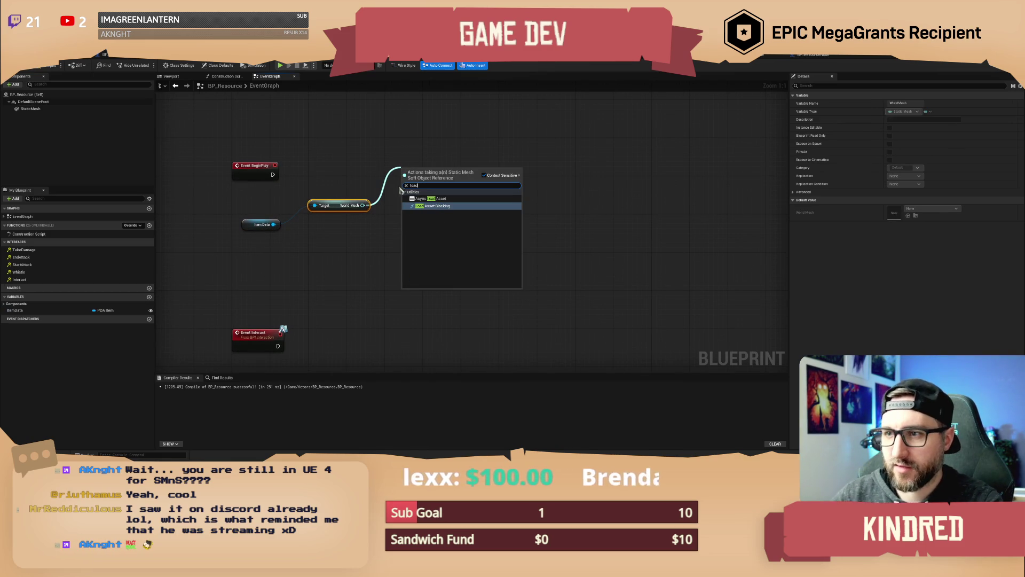
key("Up")
key("Return")
mouse_move(402, 181)
left_mouse_down()
mouse_move(272, 174)
mouse_move(419, 166)
left_mouse_up()
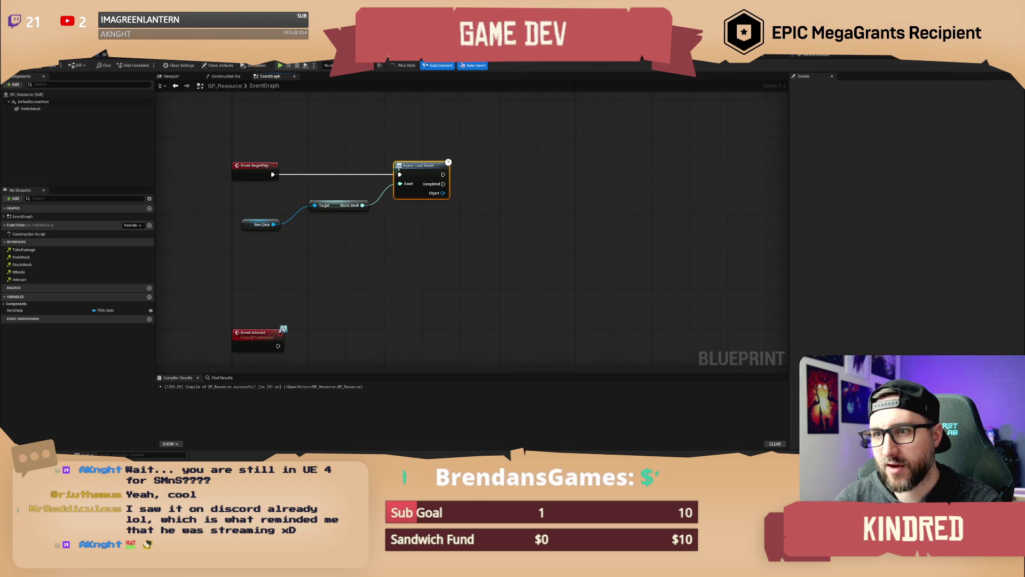
Rearrange the World Mesh and Async Load Asset nodes neatly
mouse_move(331, 205)
left_mouse_down()
mouse_move(322, 219)
mouse_move(256, 207)
left_mouse_up()
left_click(275, 243)
left_click_drag(321, 210, 312, 210)
left_click_drag(416, 175, 397, 174)
left_click(389, 151)
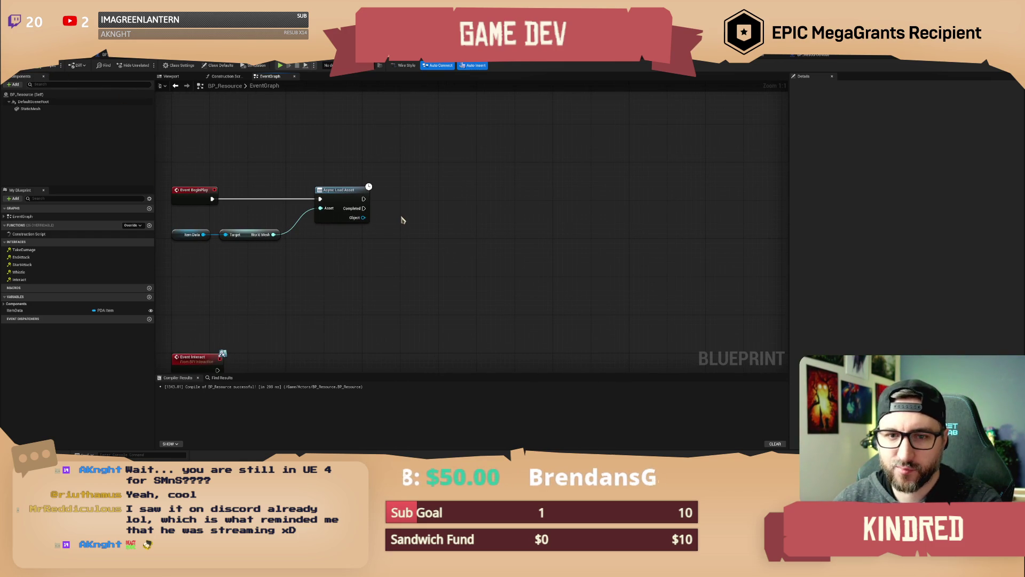
Call Set Static Mesh on the StaticMesh component after the async load completes
mouse_move(32, 109)
left_mouse_down()
mouse_move(331, 132)
mouse_move(423, 154)
left_mouse_up()
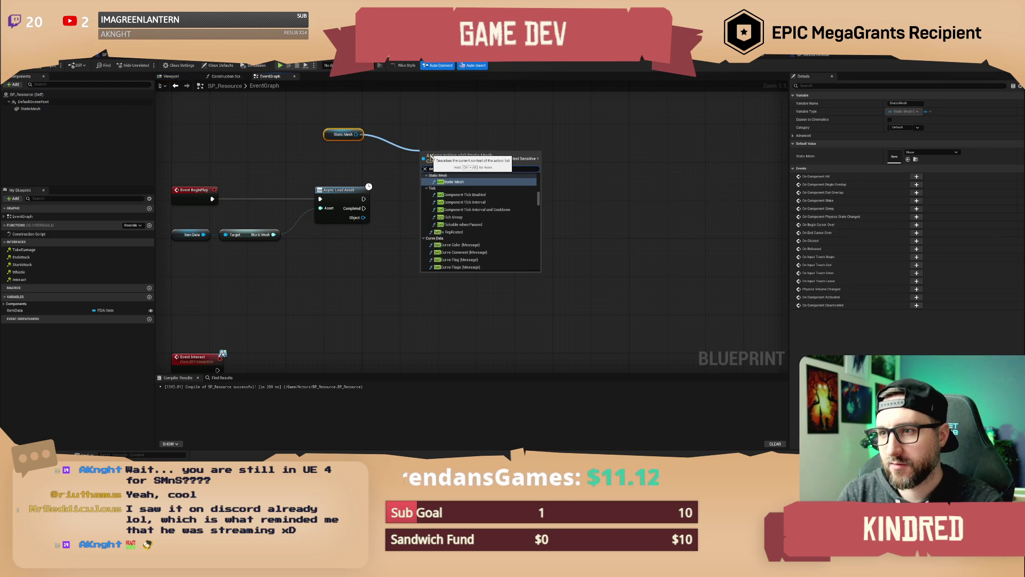
type("emsh")
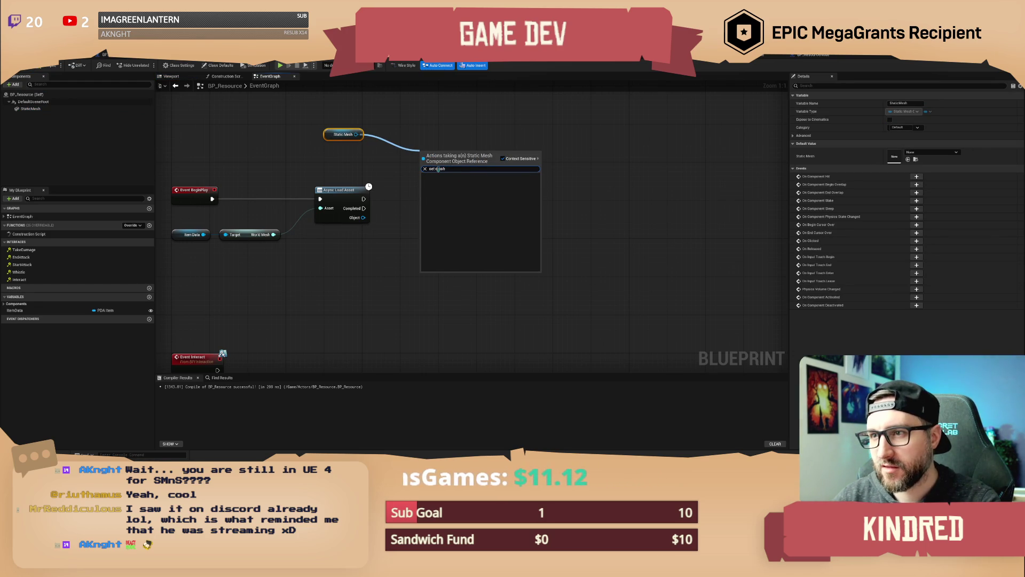
key("BackSpace")
key("BackSpace")
key("BackSpace")
type("mesh")
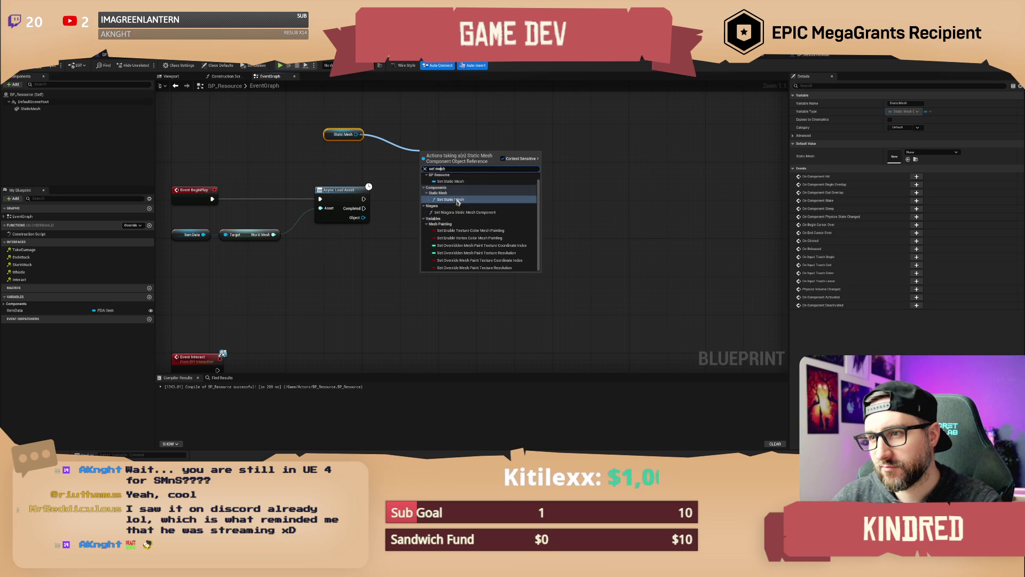
left_click(455, 199)
left_click_drag(363, 198, 449, 199)
mouse_move(343, 134)
left_mouse_down()
mouse_move(405, 192)
mouse_move(412, 220)
left_mouse_up()
mouse_move(406, 177)
left_mouse_down()
mouse_move(534, 230)
mouse_move(438, 225)
mouse_move(465, 227)
left_mouse_up()
key("q")
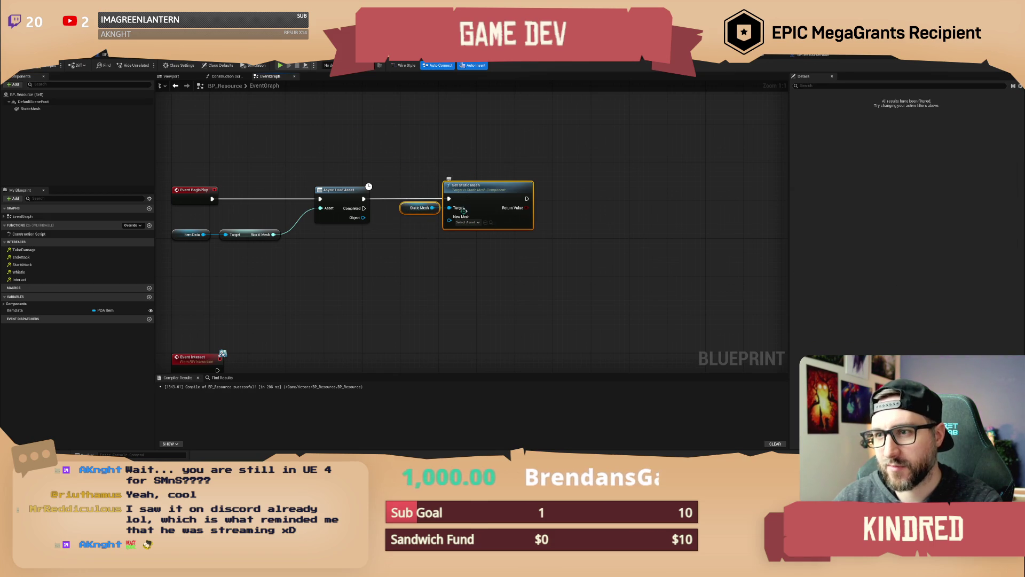
left_click(479, 166)
Feed World Mesh into Set Static Mesh's New Mesh via a reroute, then compile
mouse_move(273, 234)
left_mouse_down()
mouse_move(332, 244)
mouse_move(449, 217)
left_mouse_up()
double_click(346, 208)
mouse_move(347, 208)
left_mouse_down()
mouse_move(355, 229)
mouse_move(391, 246)
left_mouse_up()
left_click(48, 66)
left_click_drag(487, 161, 466, 154)
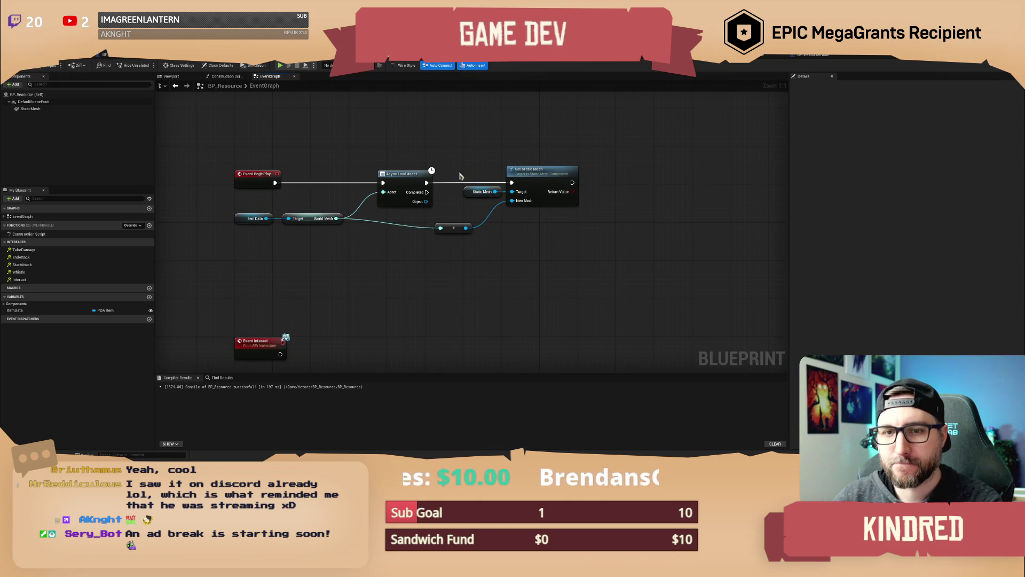
scroll(396, 290, "down", 1)
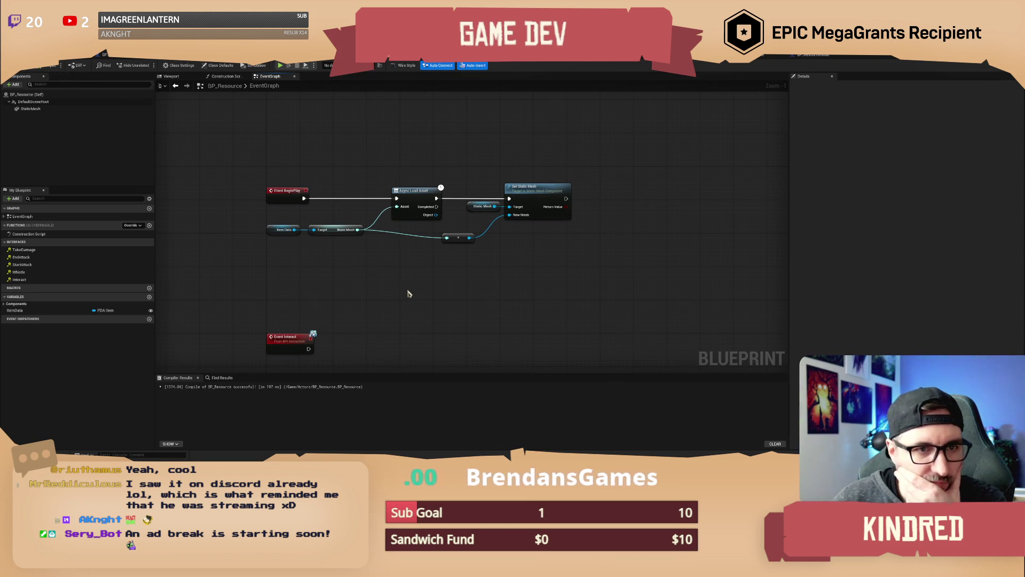
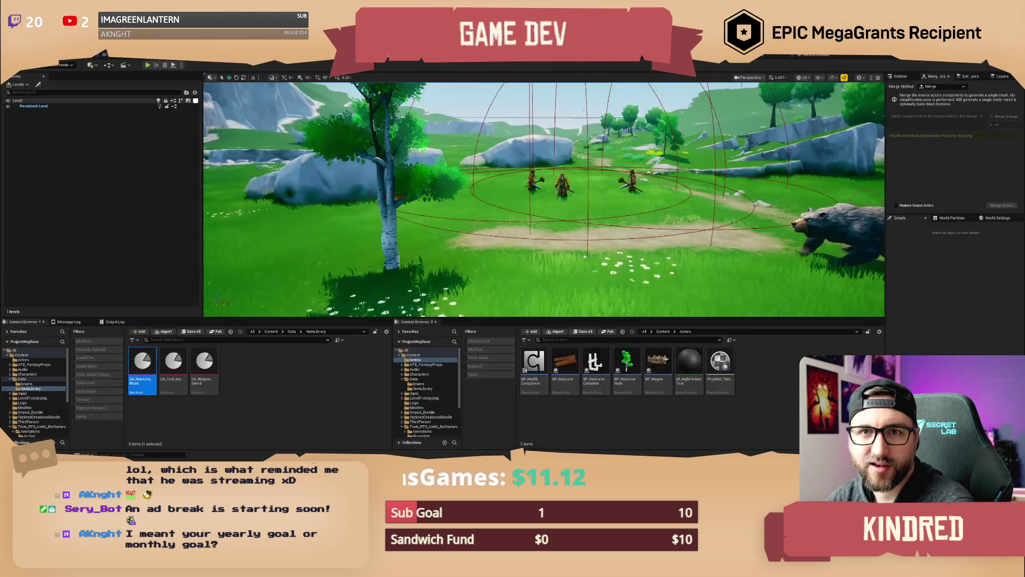
Back in the level editor, frame the bear and wagon with bookmark 1 and start Play In Editor
left_click(93, 57)
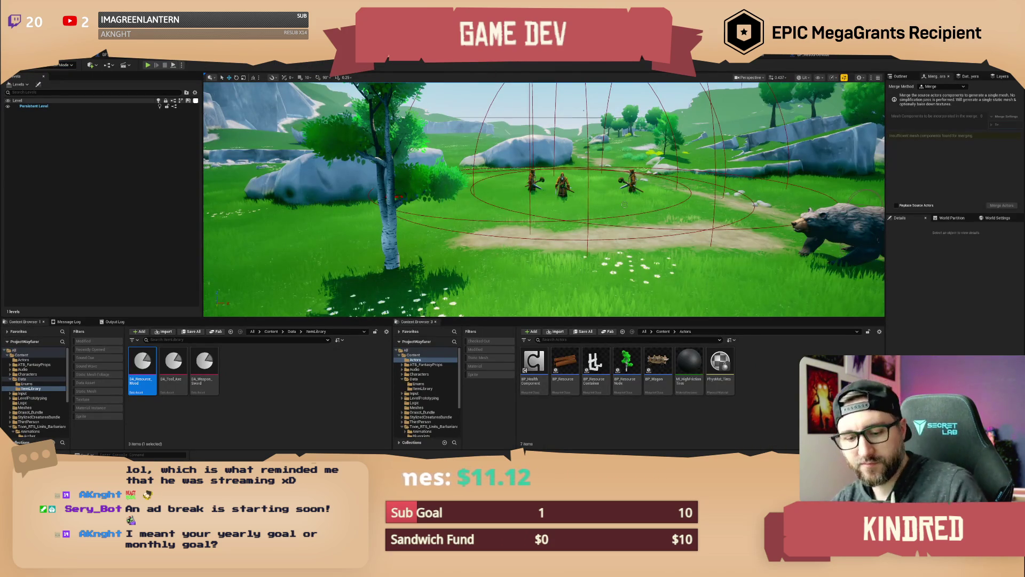
key("1")
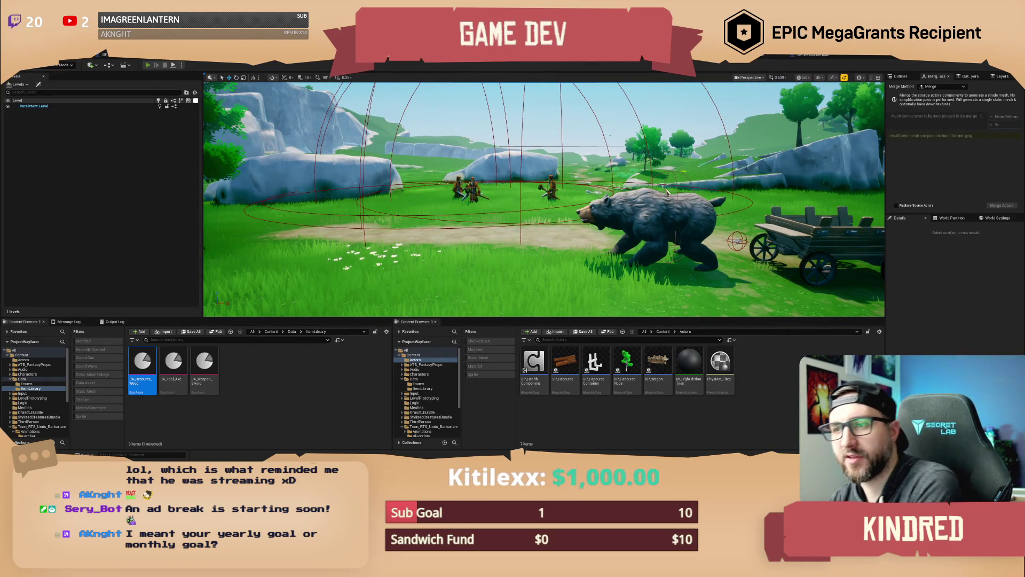
key("alt+p")
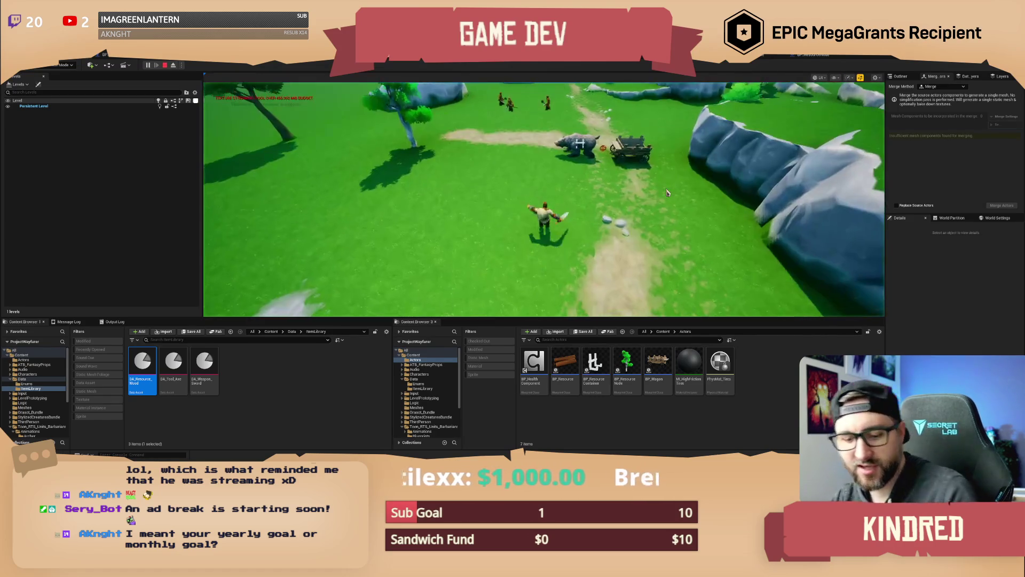
Walk the character toward the bear and wagon, then end the play session with Esc
key("w")
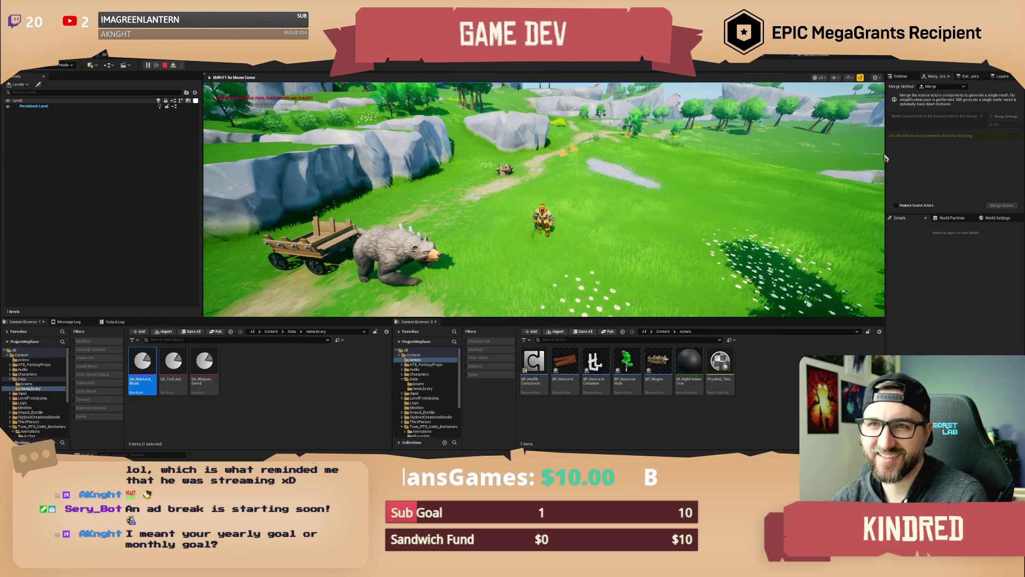
key("Escape")
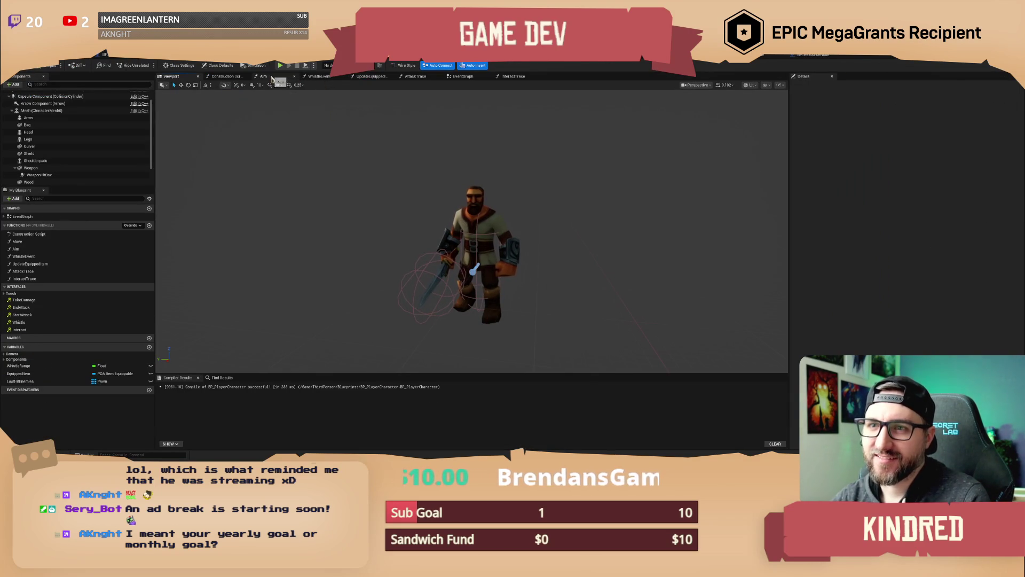
Show the player's EventGraph framed on the full Left Mouse Button attack chain
left_click(469, 78)
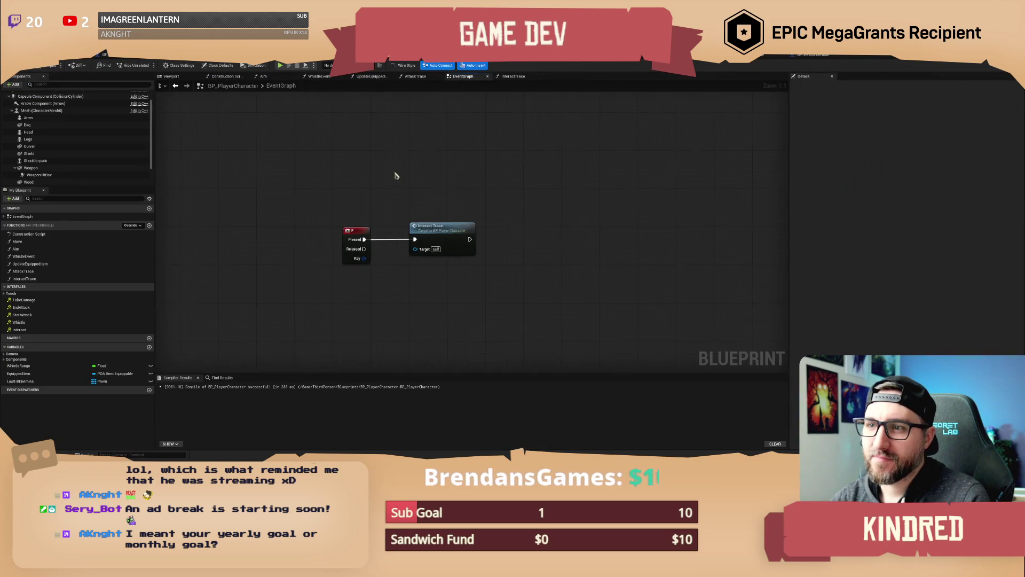
scroll(406, 224, "up", 4)
scroll(458, 172, "up", 3)
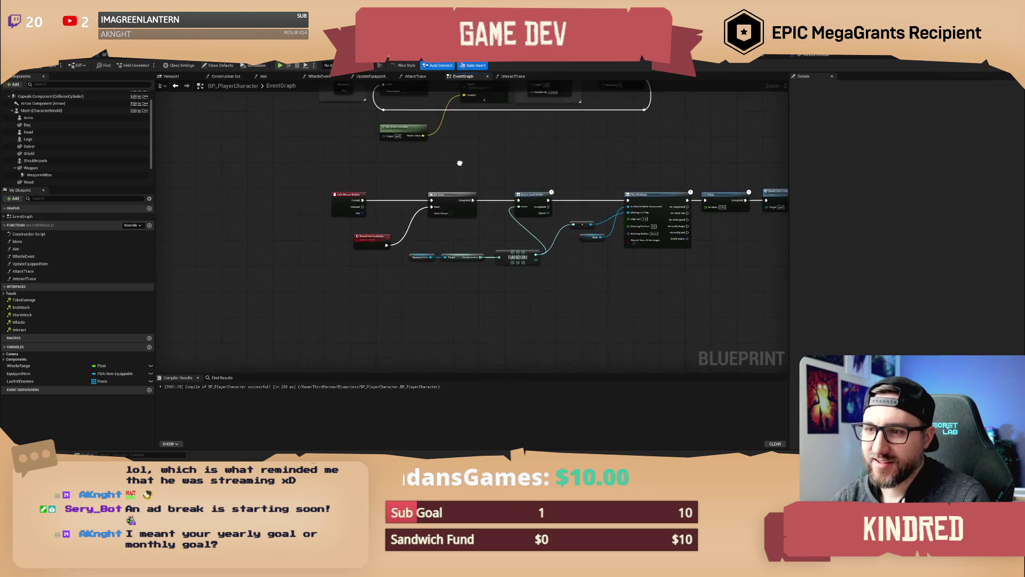
mouse_move(654, 145)
left_mouse_down()
mouse_move(471, 152)
mouse_move(501, 183)
left_mouse_up()
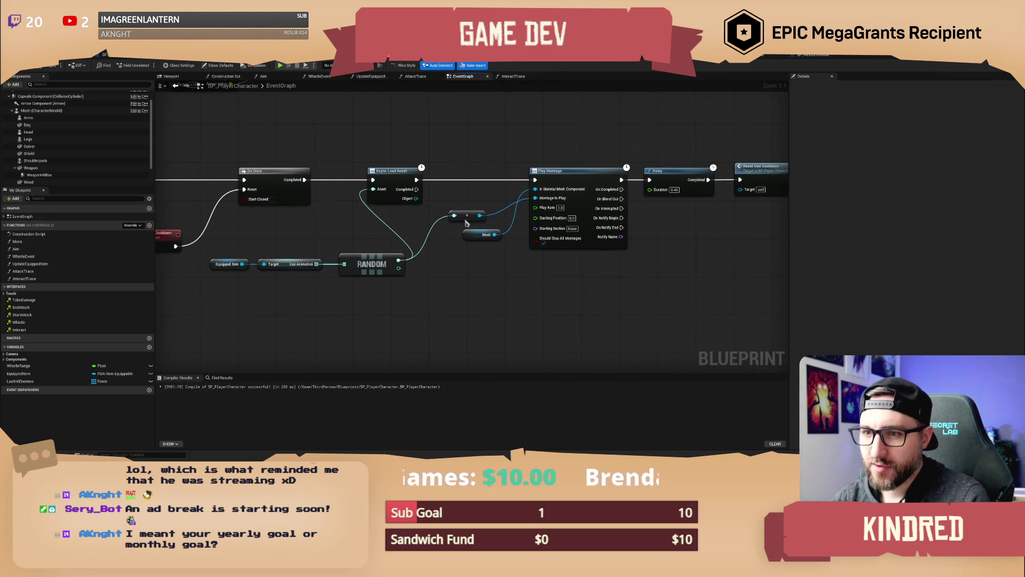
Inspect the Use Animation and Equipped Item nodes, then open the sword item's data asset
left_click(291, 264)
left_click_drag(291, 263, 356, 265)
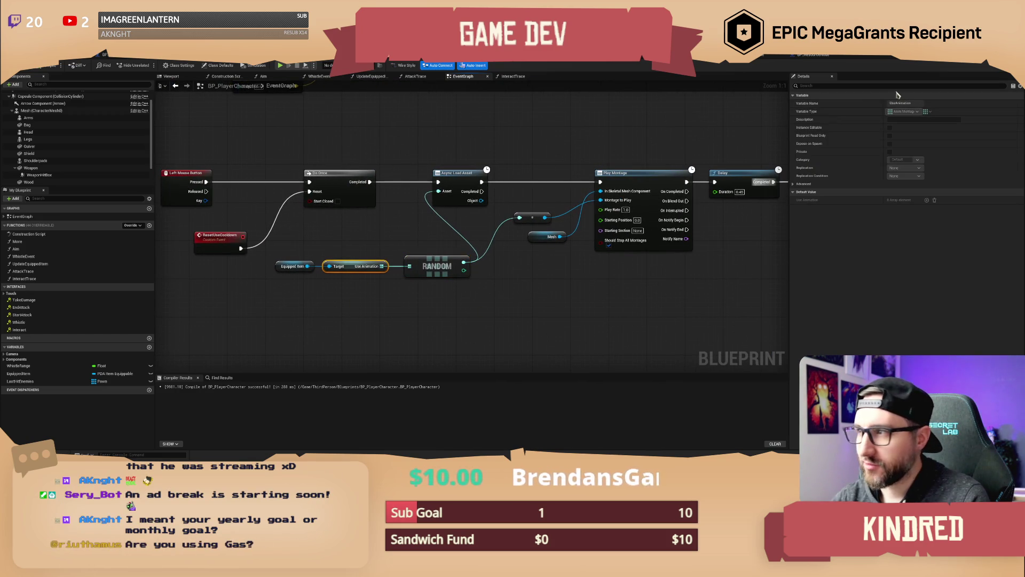
left_click(308, 263)
left_click_drag(335, 231, 365, 236)
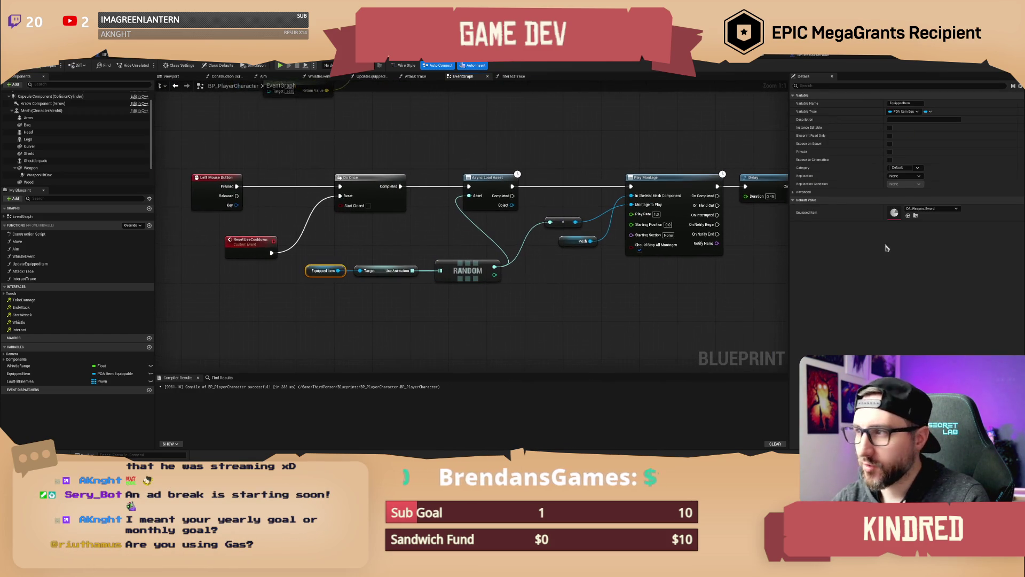
double_click(894, 213)
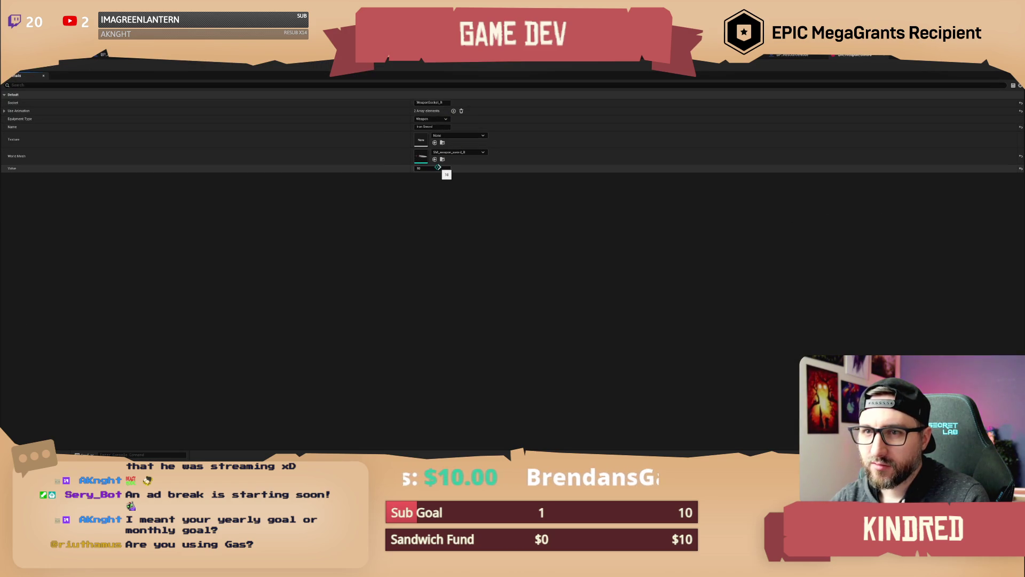
Expand the sword's Use Animation array and open the first Montage_Humanoid_Attack entry
left_click(4, 111)
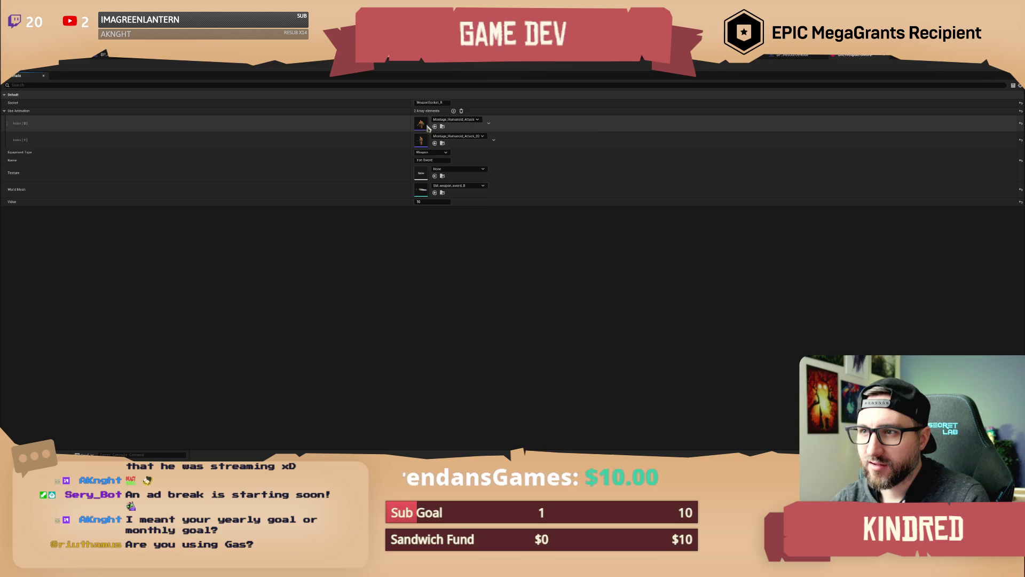
double_click(421, 125)
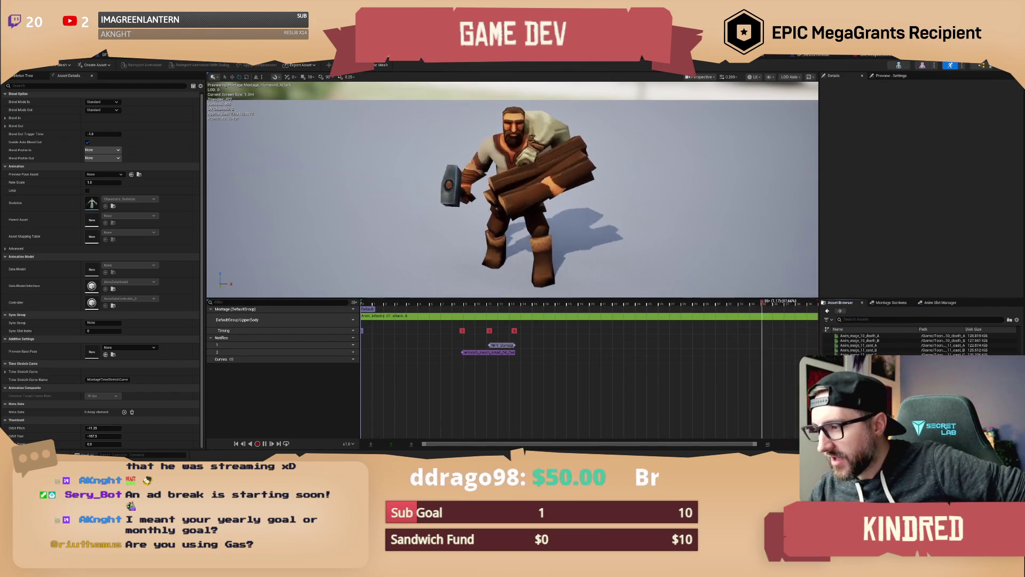
Preview Anim_worker_07_attack from the Asset Browser, then return to the level editor
scroll(918, 343, "down", 5)
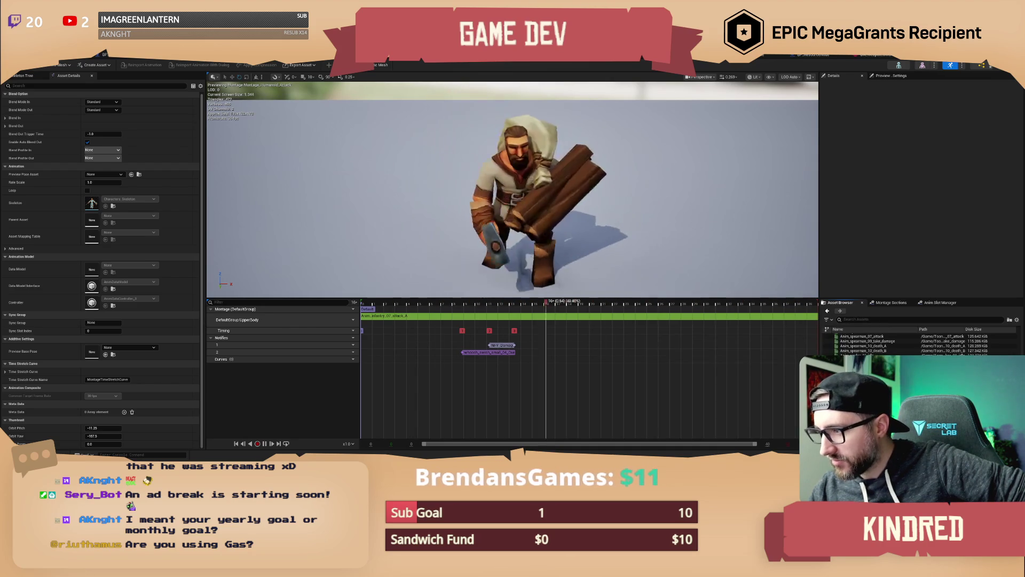
mouse_move(876, 341)
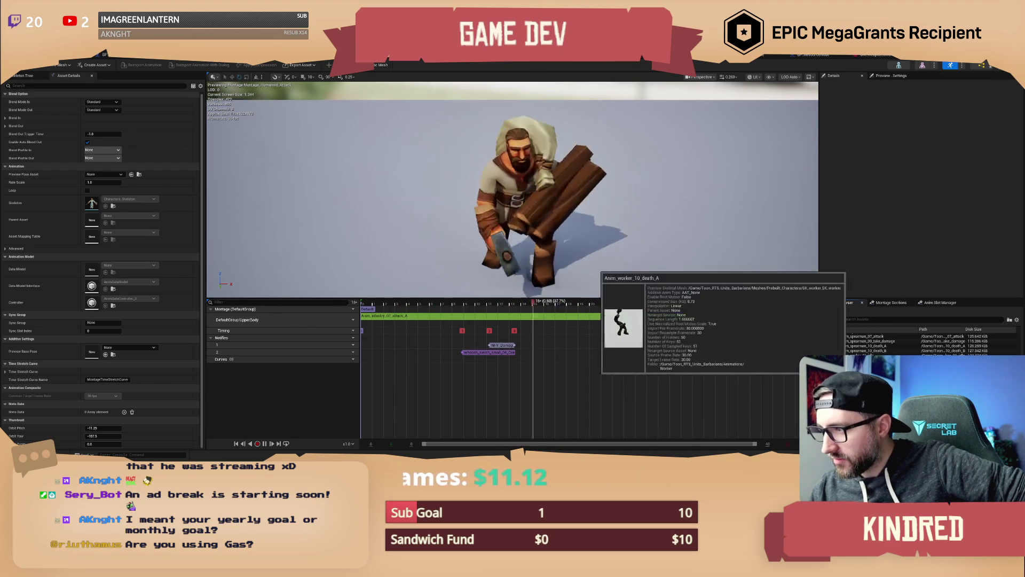
double_click(862, 335)
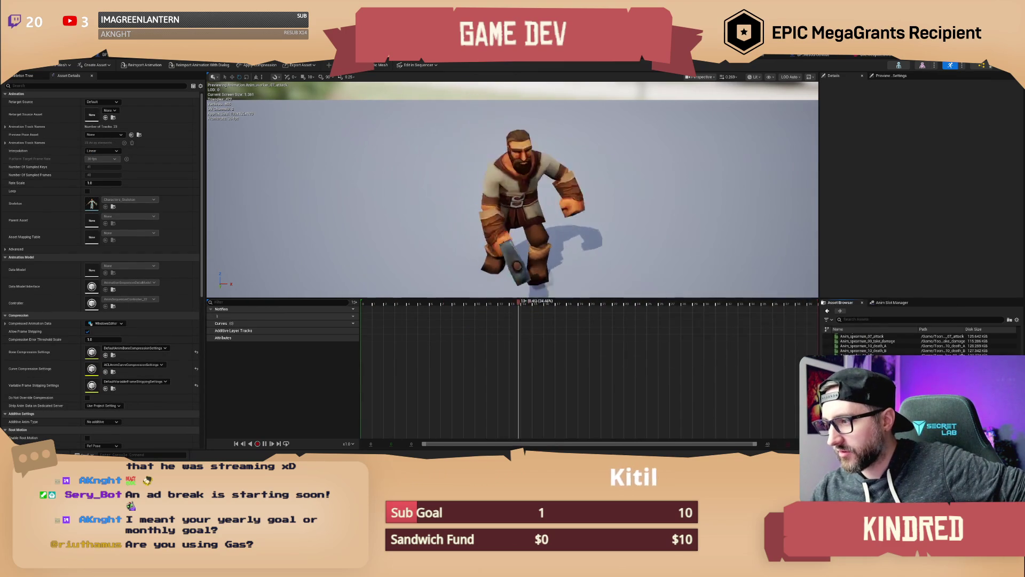
scroll(919, 344, "up", 5)
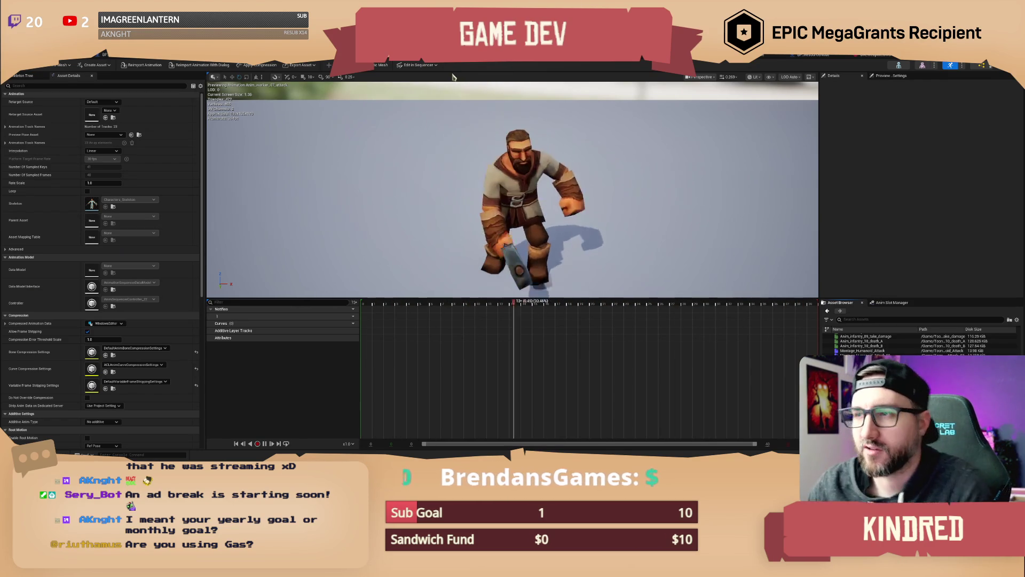
left_click(367, 73)
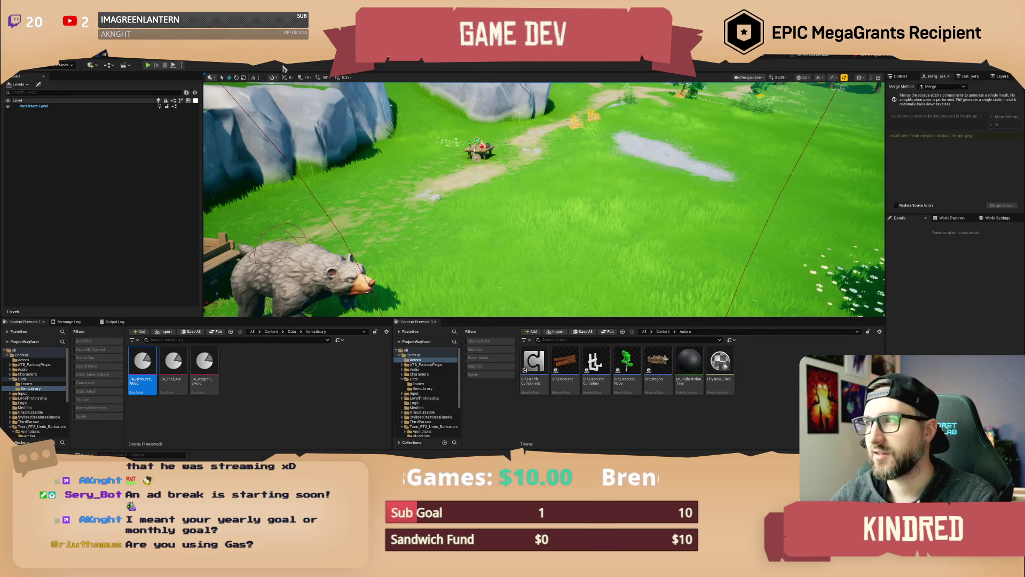
Review the project's installed plugins under Edit > Plugins > Installed, then close the window
left_click(181, 65)
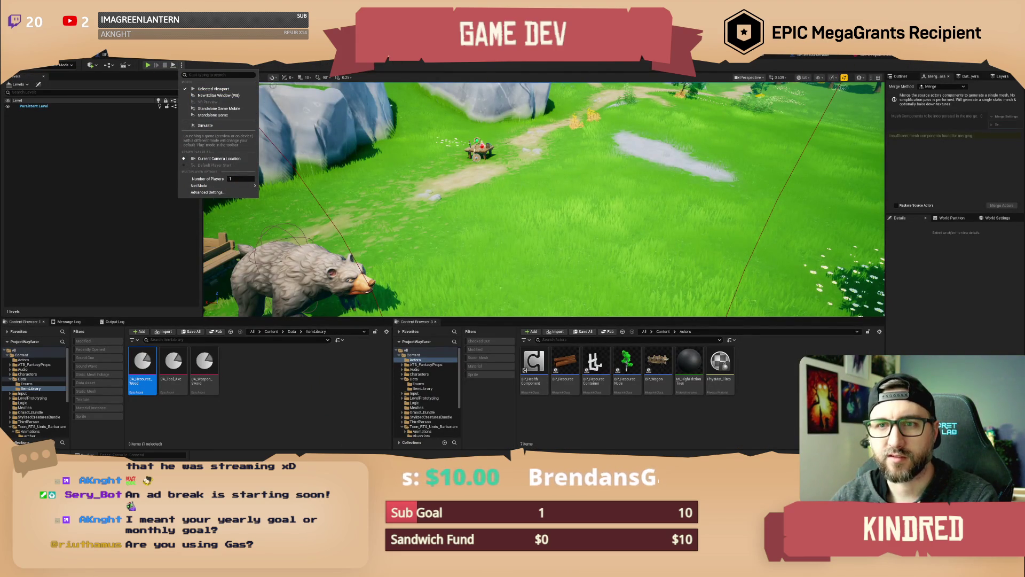
left_click(280, 70)
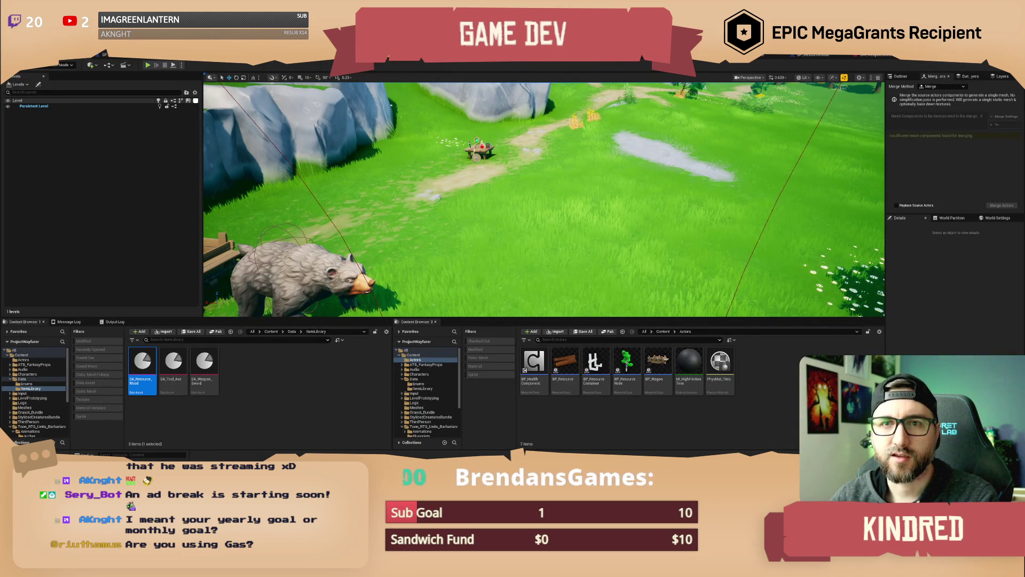
left_click(38, 47)
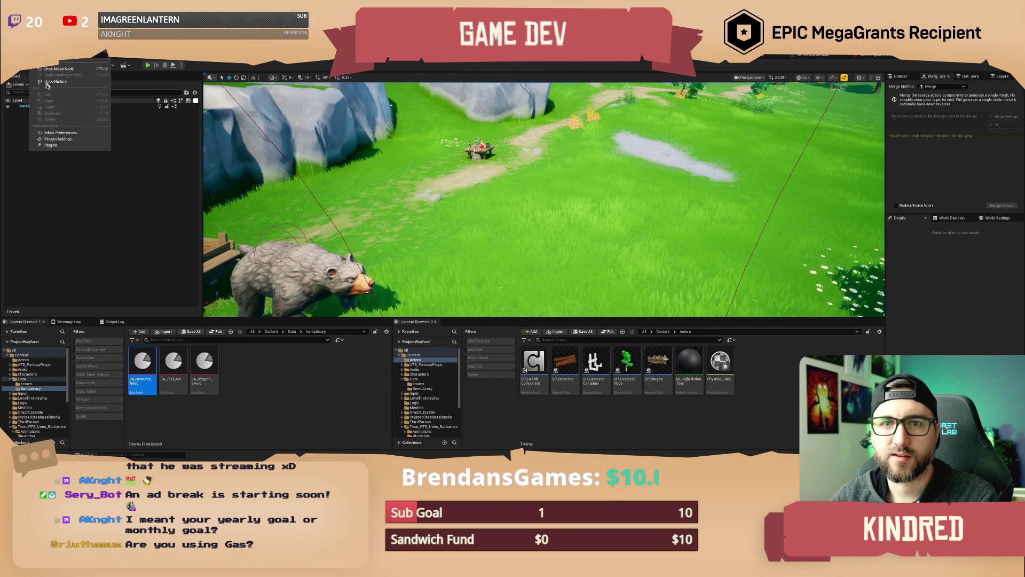
left_click(61, 150)
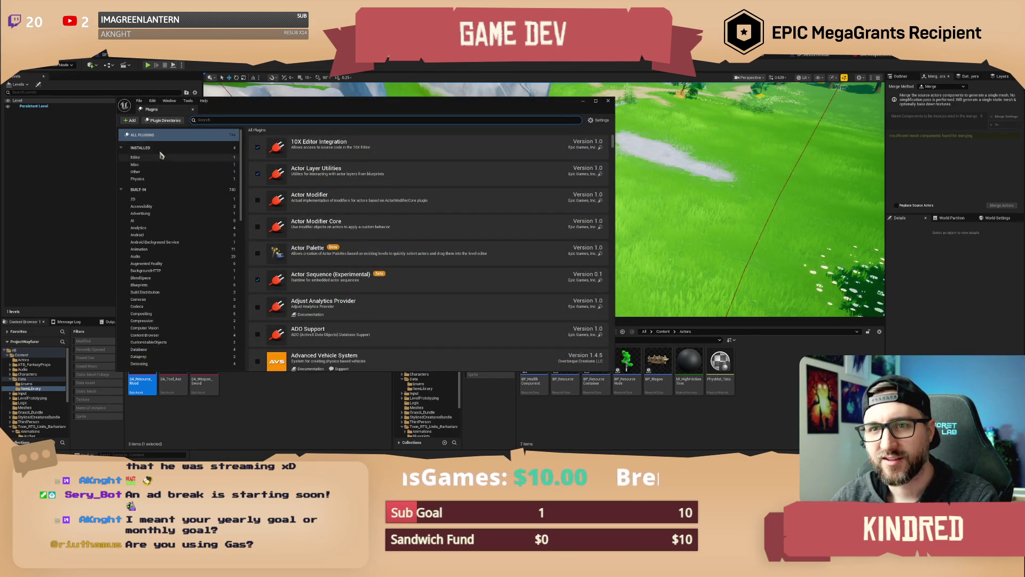
left_click(153, 149)
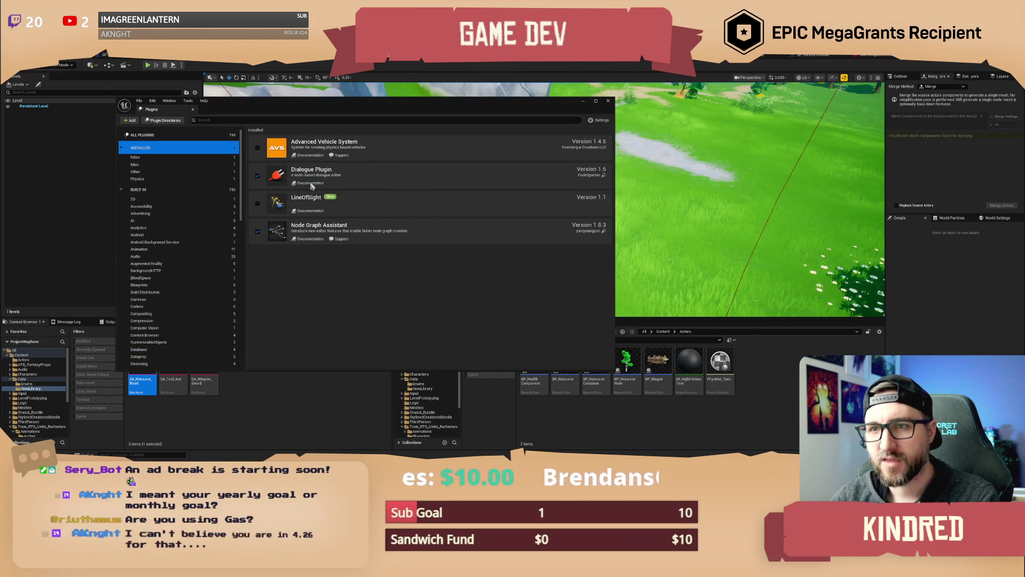
left_click(608, 101)
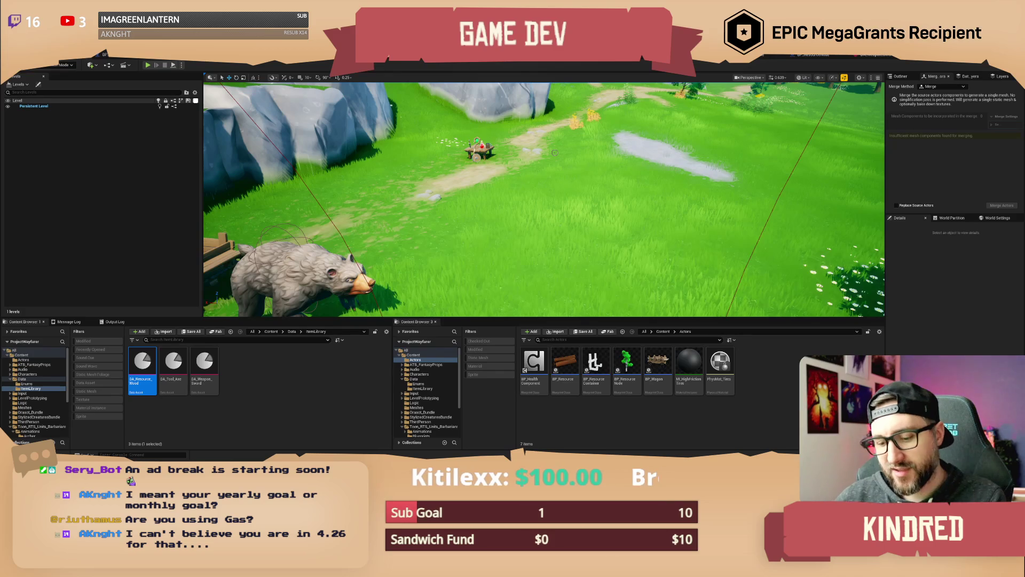
Fly the viewport around the bear and wagon, then return to BP_PlayerCharacter's EventGraph
scroll(545, 199, "up", 2)
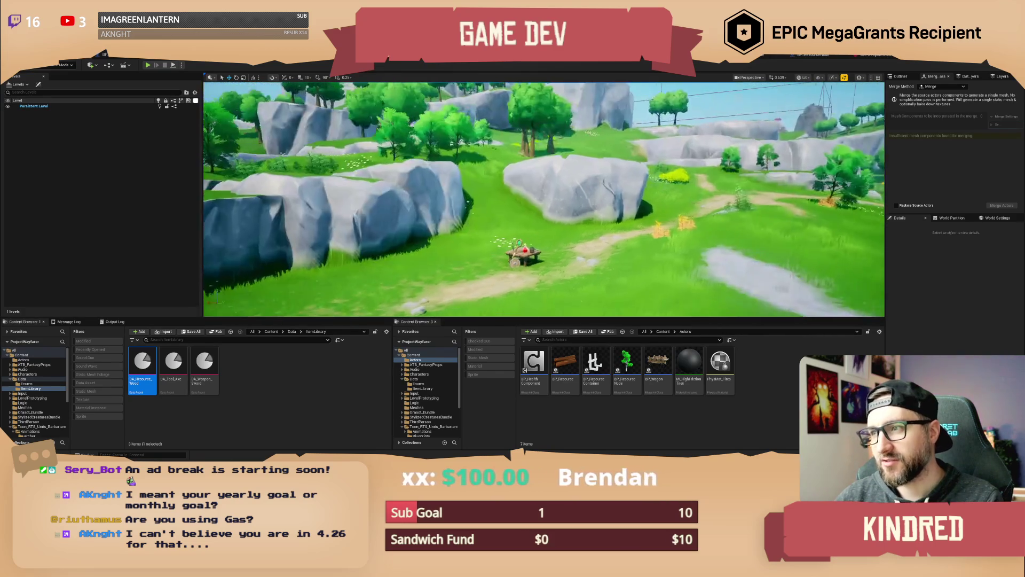
scroll(544, 200, "down", 1)
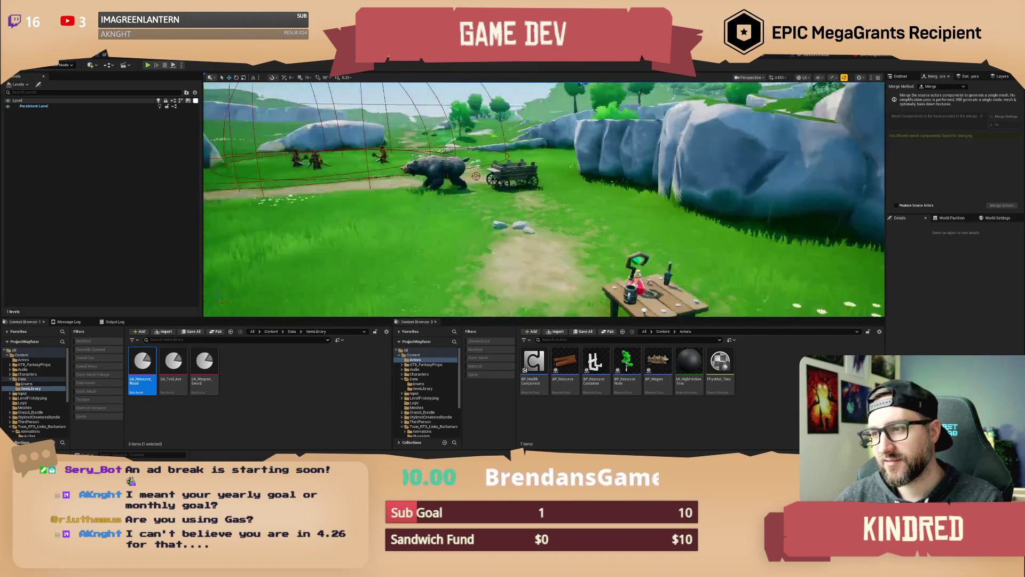
scroll(544, 199, "down", 2)
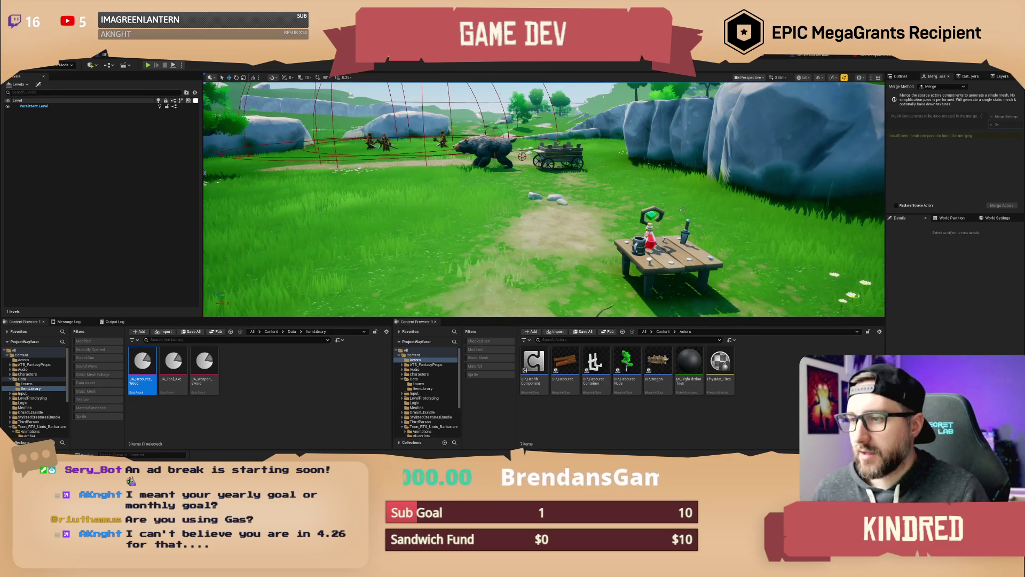
mouse_move(771, 172)
left_mouse_down()
mouse_move(772, 193)
mouse_move(772, 70)
mouse_move(761, 69)
left_mouse_up()
key("Escape")
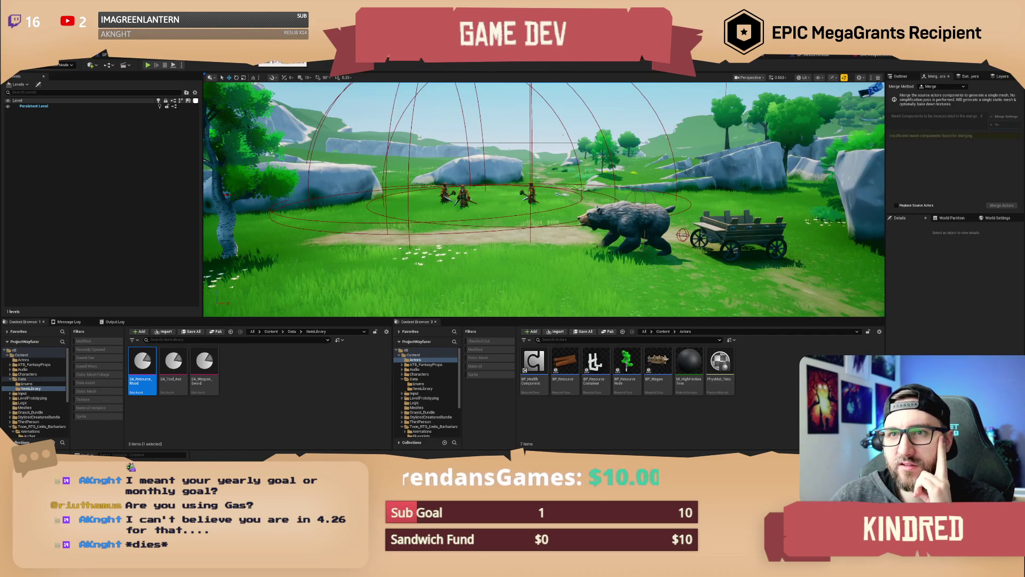
left_click(283, 58)
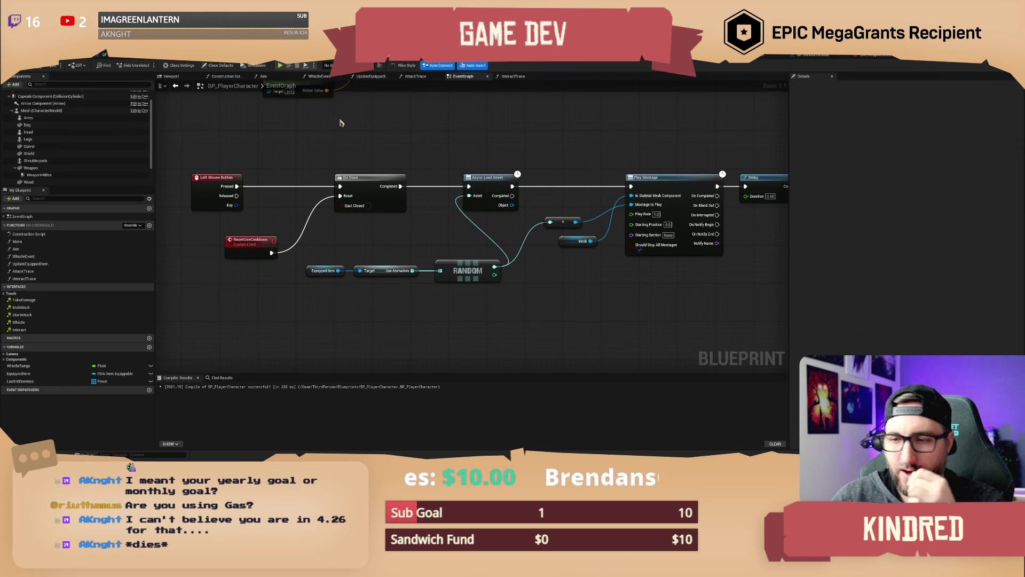
Set the Static Mesh of the Bag and Wood components to None
left_click_drag(431, 140, 446, 150)
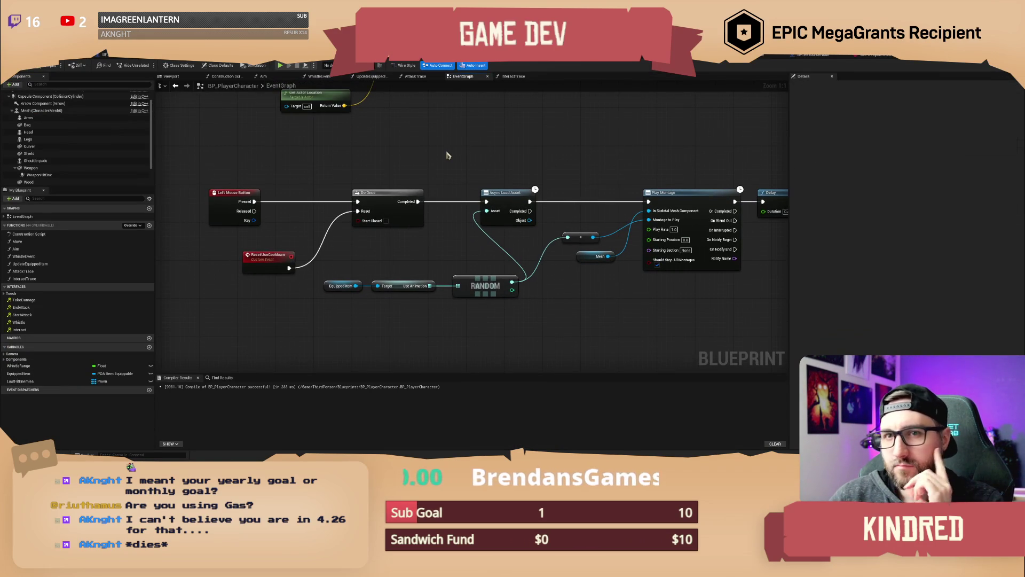
left_click(26, 125)
scroll(933, 276, "down", 8)
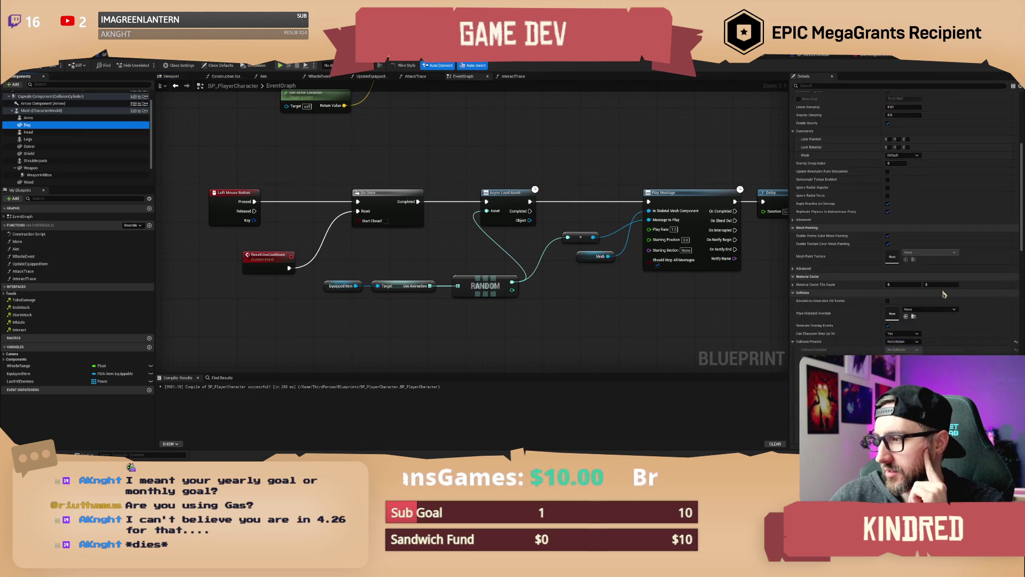
scroll(937, 287, "up", 4)
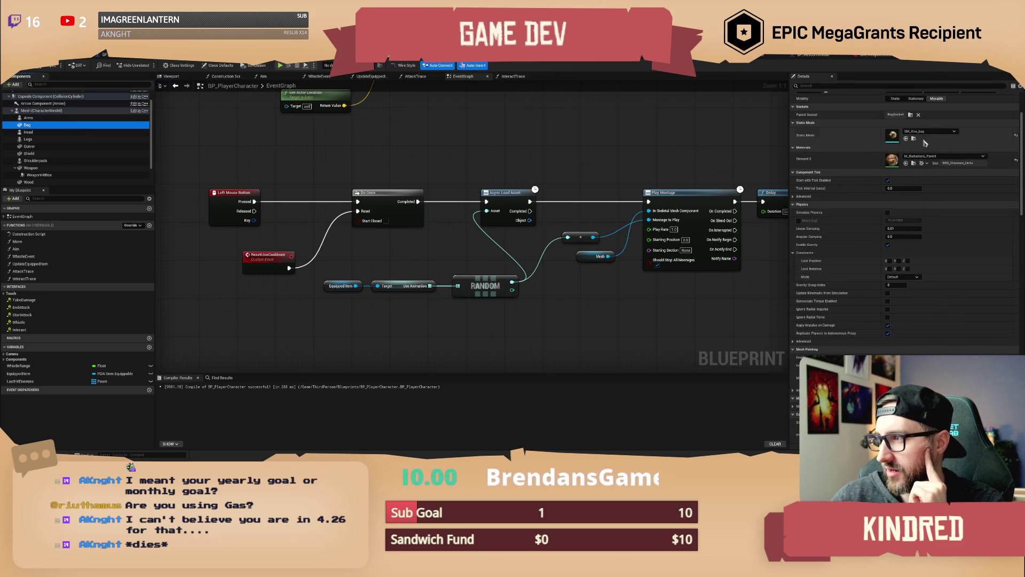
left_click(1016, 135)
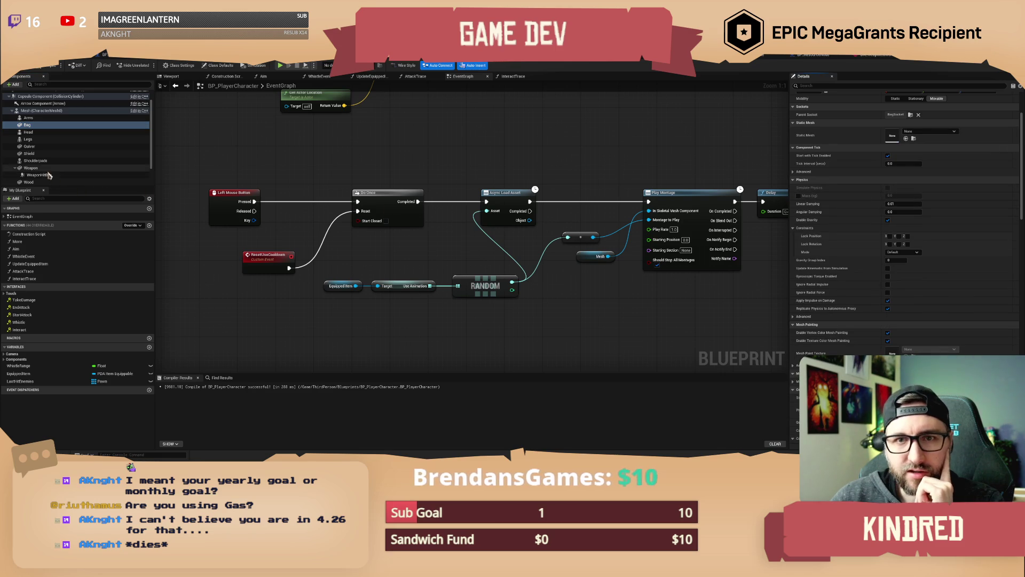
left_click(80, 182)
left_click(1017, 135)
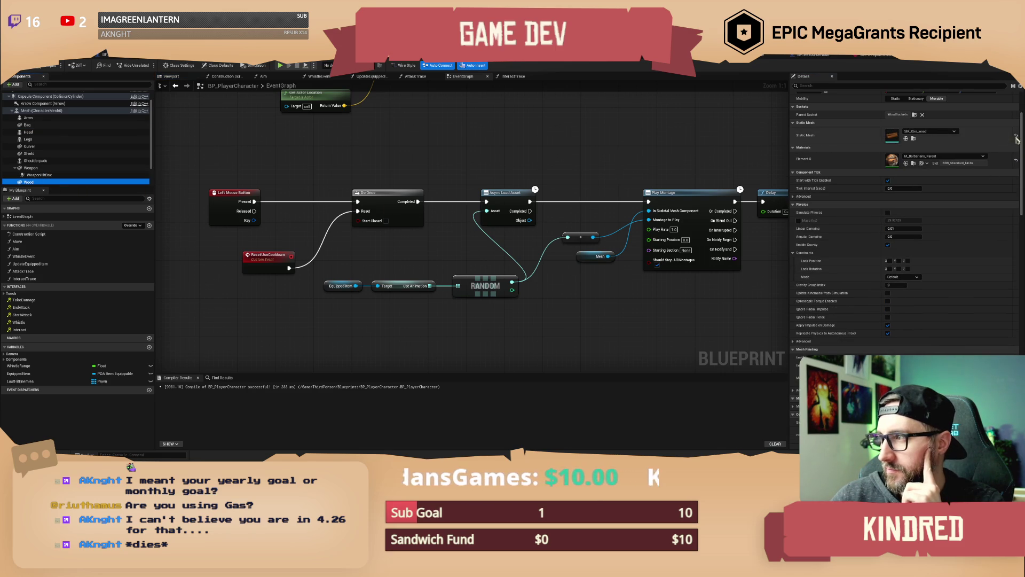
Recompile the BP_PlayerCharacter Blueprint with F7
left_click_drag(432, 158, 436, 171)
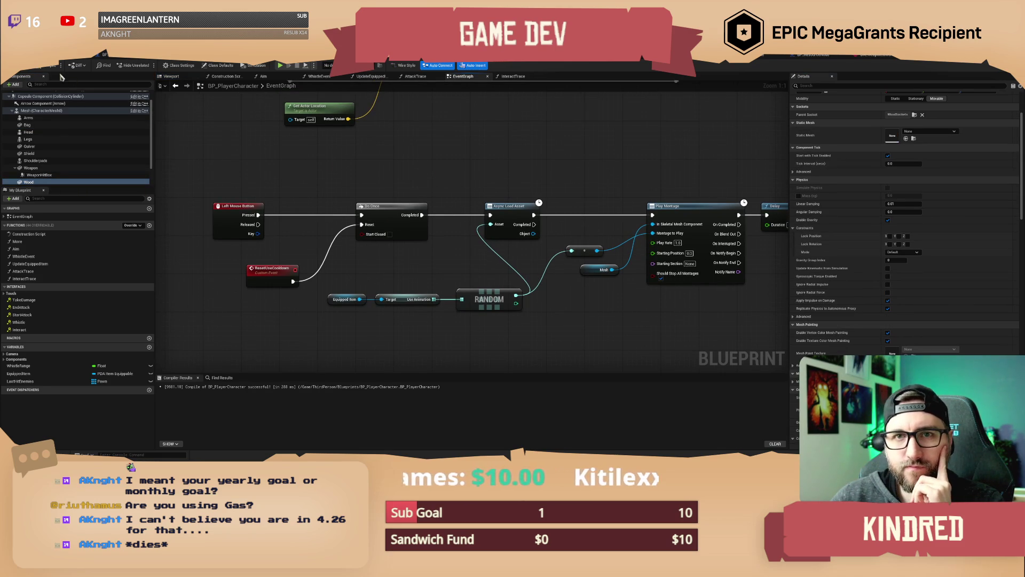
key("F7")
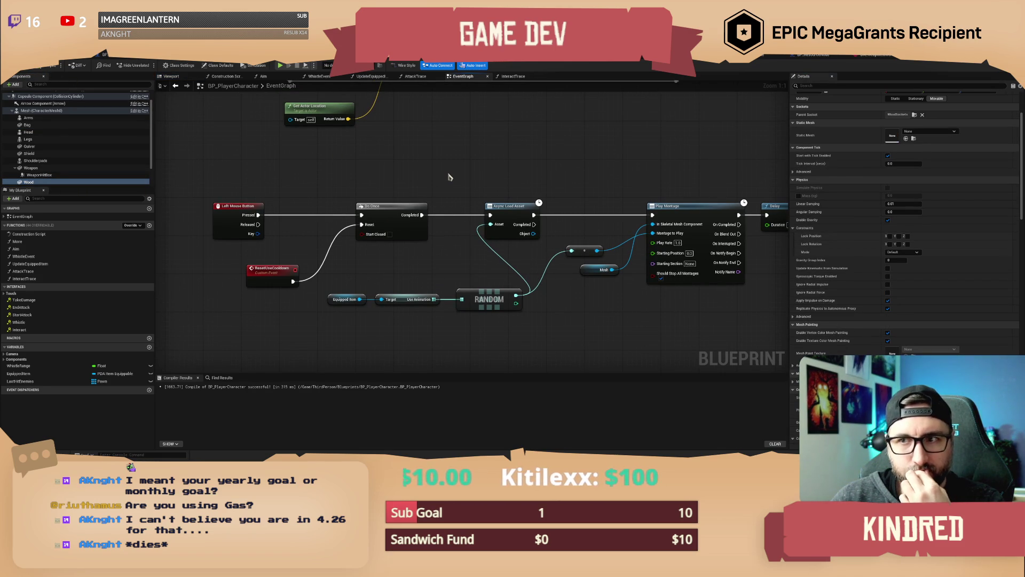
scroll(450, 174, "down", 2)
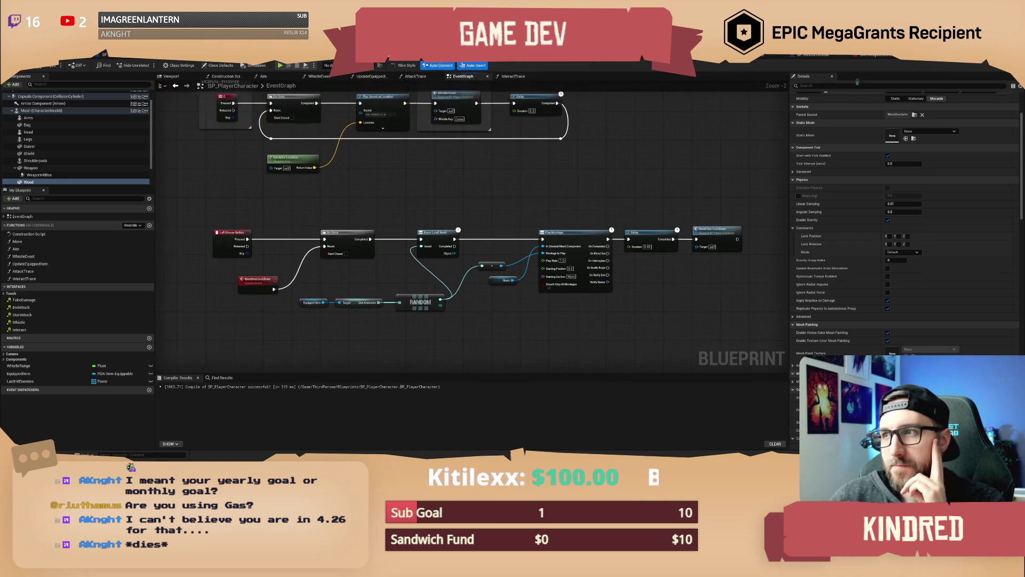
left_click(869, 55)
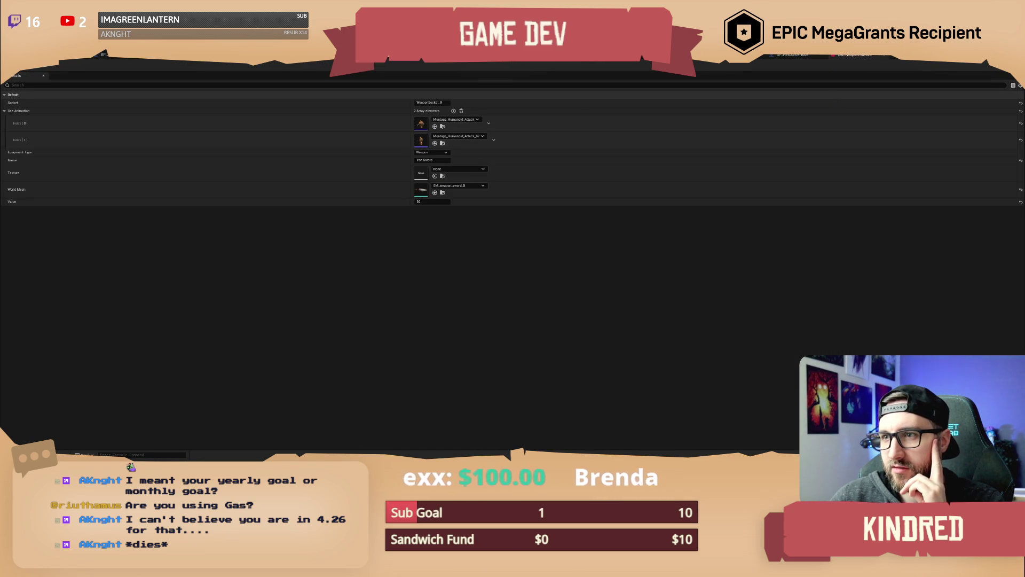
Close the Iron Sword data asset and move through the tabs to the AnimBP_Humanoid Locomotion graph
left_click(891, 56)
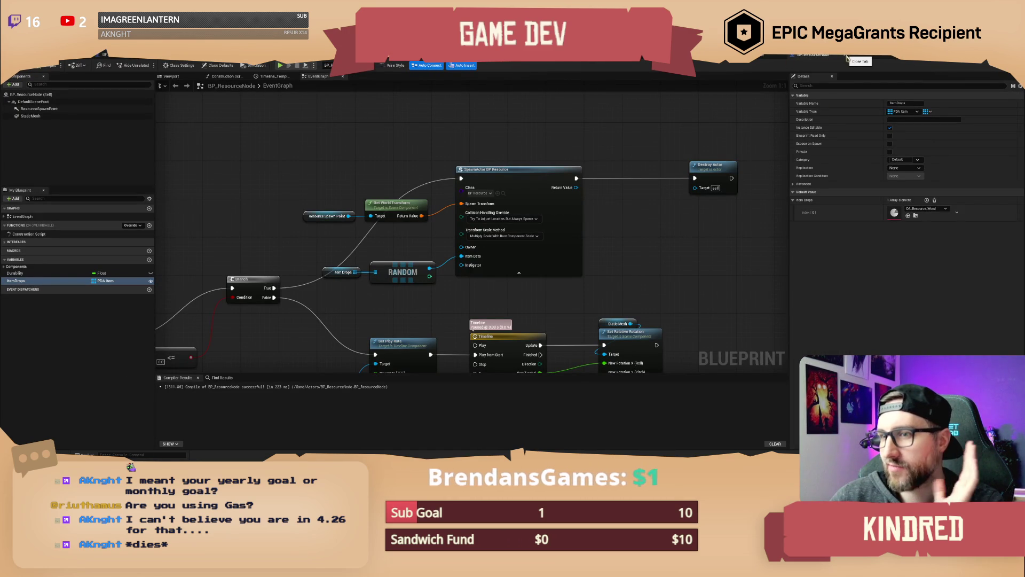
left_click(762, 63)
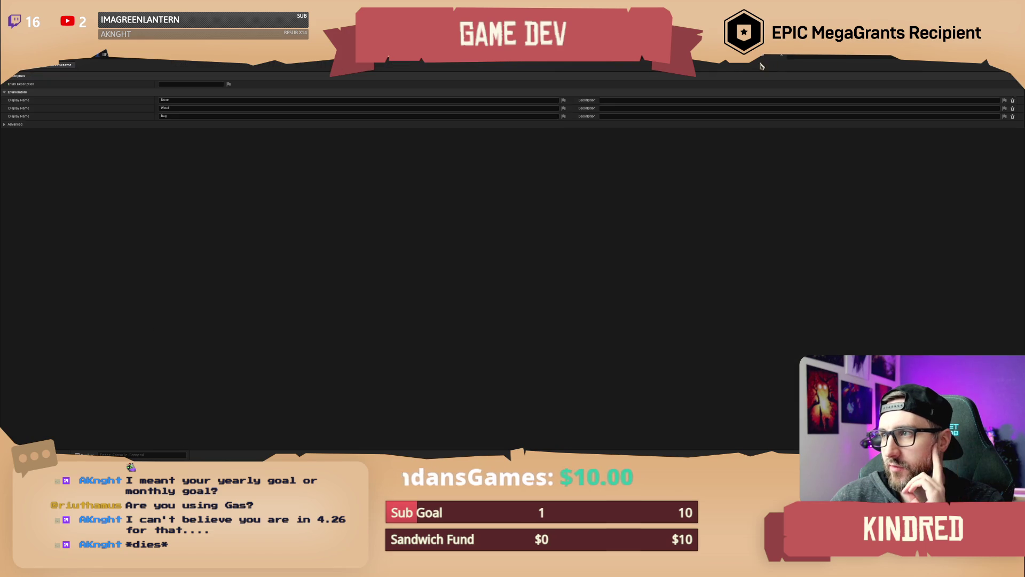
left_click(796, 59)
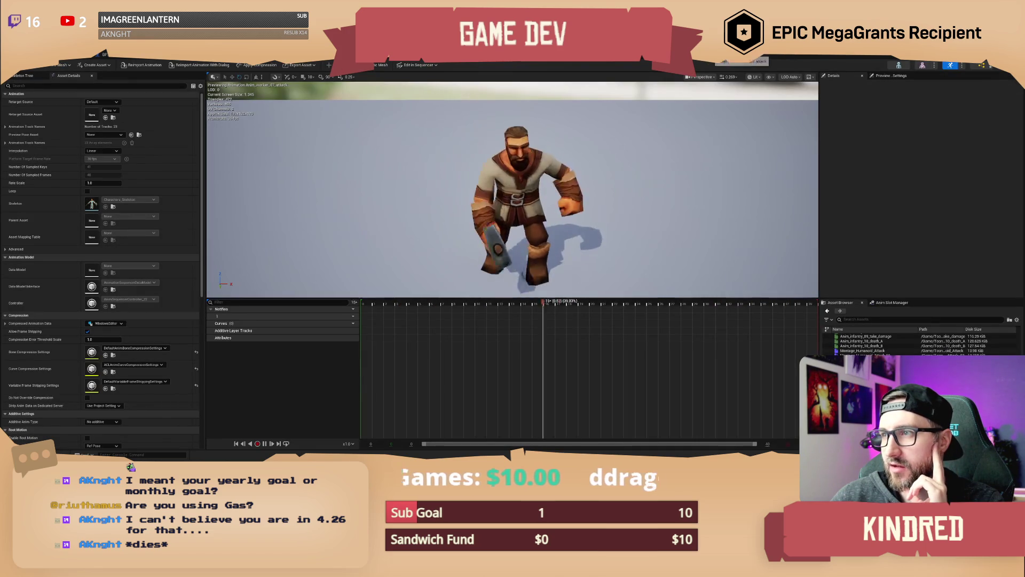
left_click(830, 59)
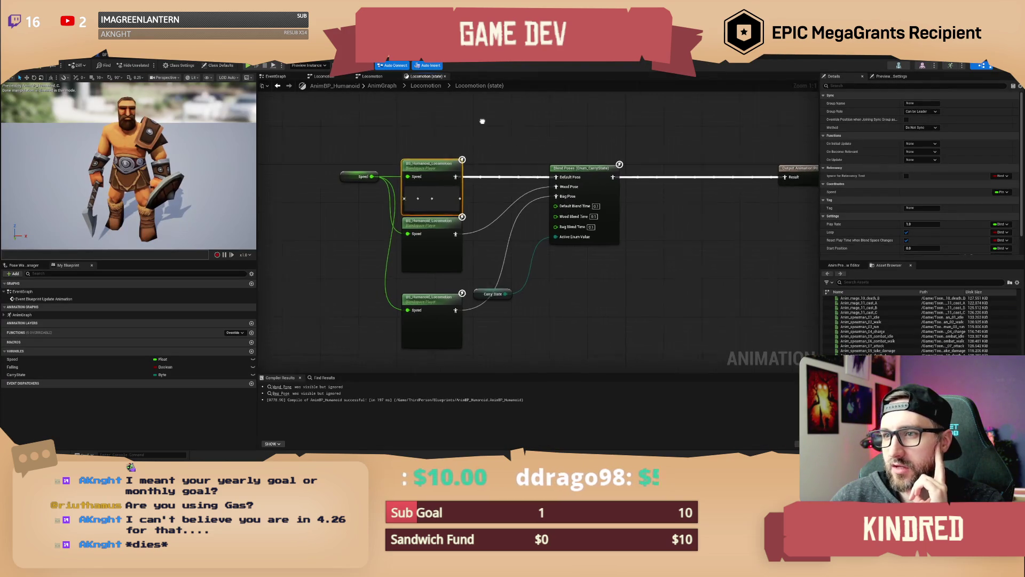
Assign BS_Humanoid_Locomotion_Bag to the bottom node and BS_Humanoid_Locomotion_Wood to the middle node
left_click_drag(463, 271, 477, 295)
left_click(429, 241)
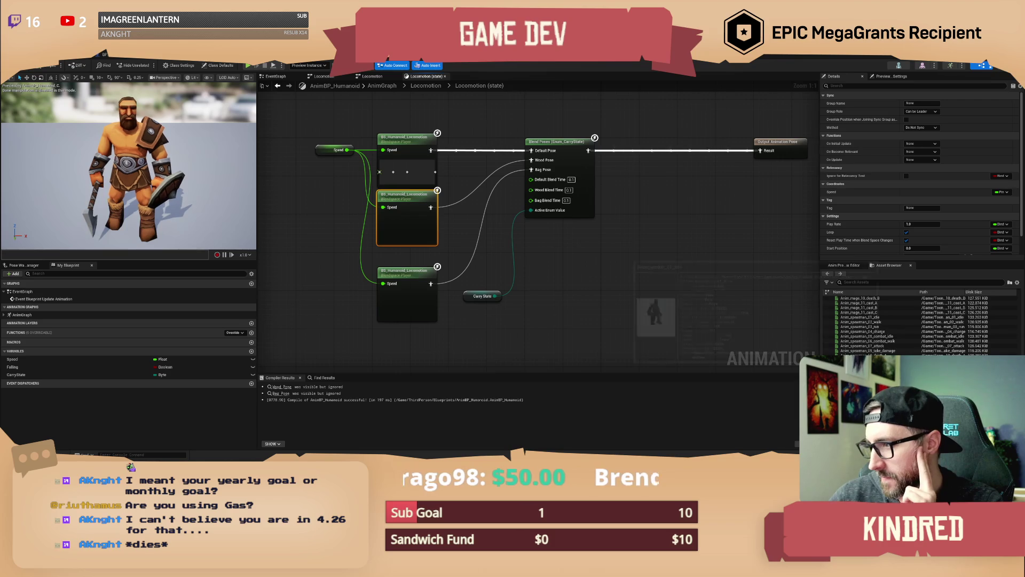
scroll(875, 331, "down", 5)
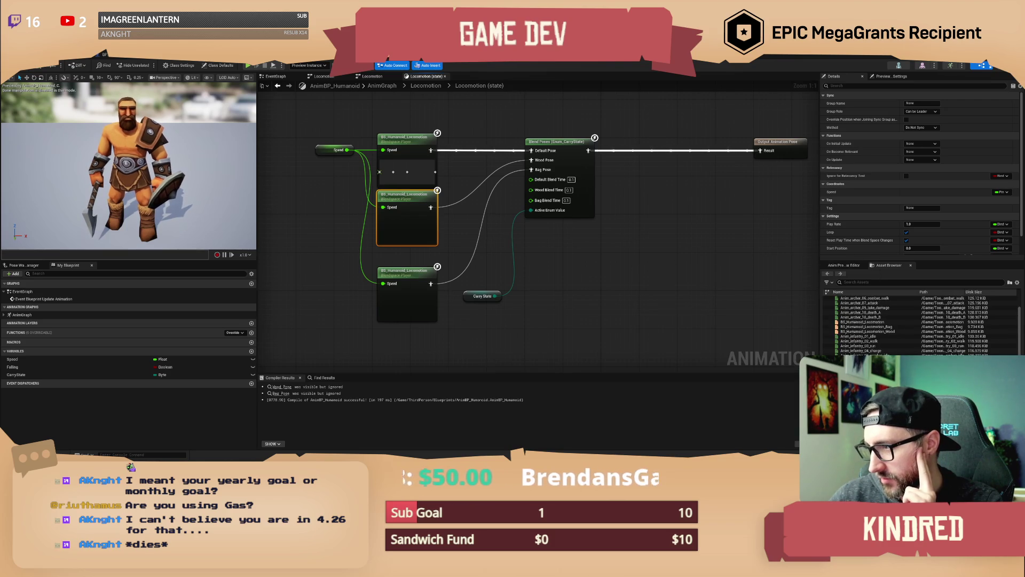
mouse_move(874, 350)
left_mouse_down()
mouse_move(489, 283)
mouse_move(395, 304)
left_mouse_up()
mouse_move(849, 354)
left_mouse_down()
mouse_move(710, 335)
mouse_move(416, 233)
left_mouse_up()
left_click_drag(417, 269, 417, 256)
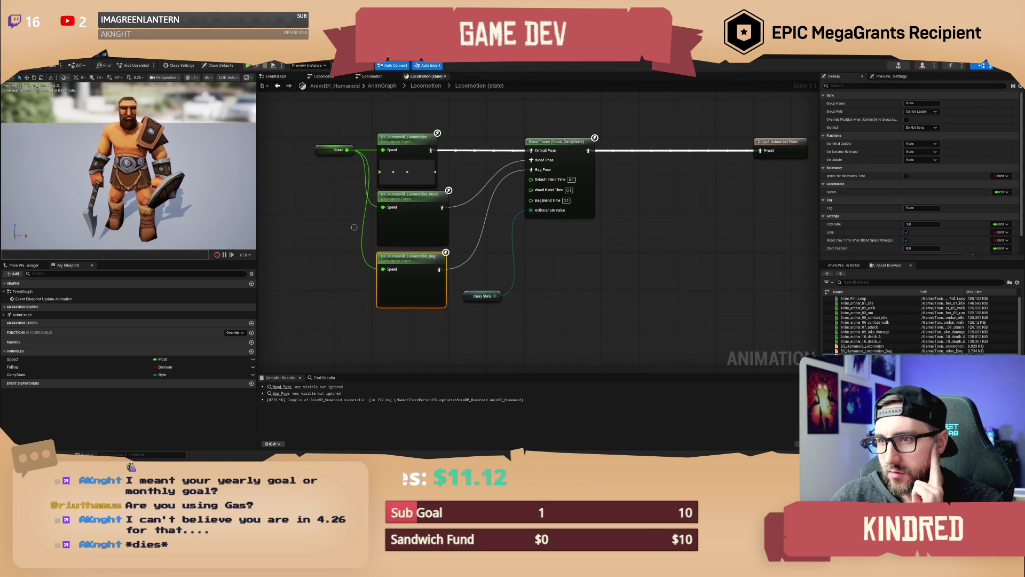
Compile the AnimBP_Humanoid animation blueprint and check the Wood blendspace node
left_click(40, 69)
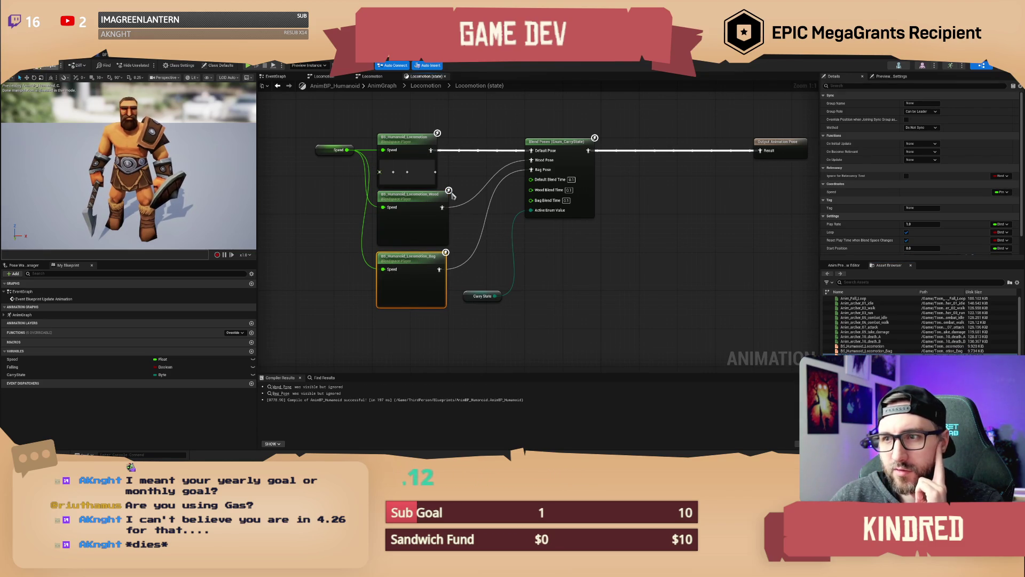
left_click(520, 232)
left_click_drag(584, 245, 566, 284)
left_click(408, 263)
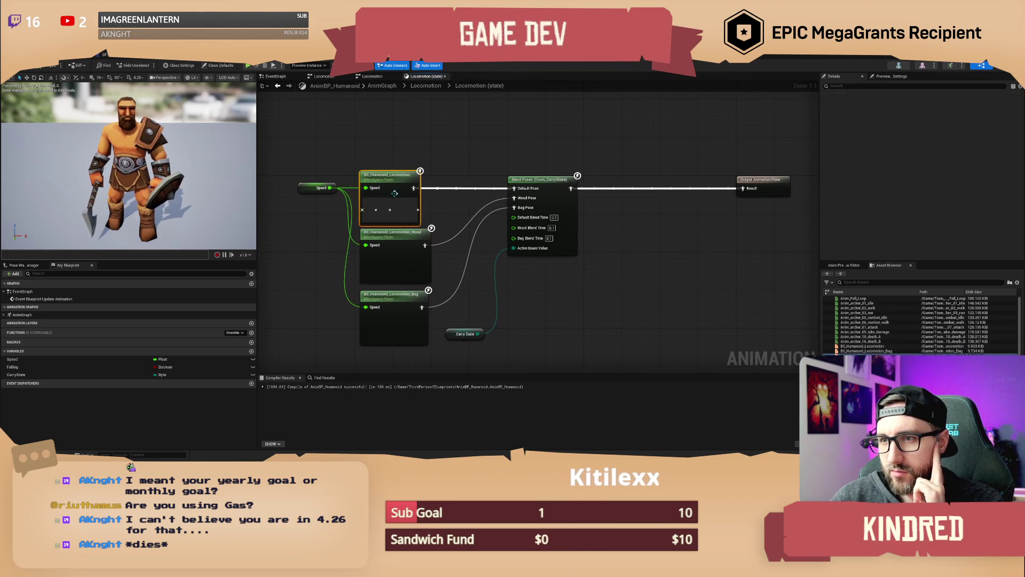
left_click(413, 224)
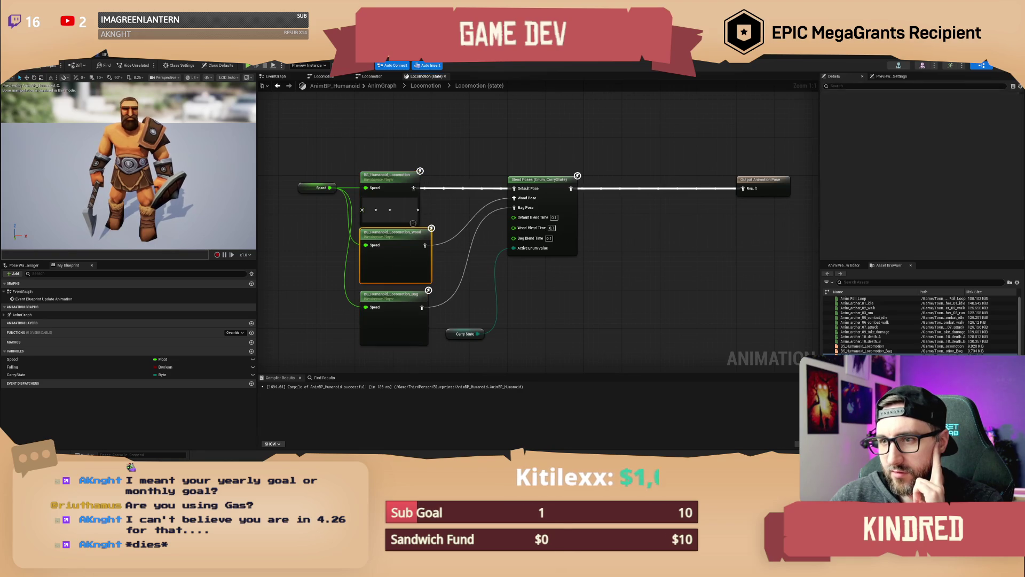
Reopen the Locomotion state and inspect its Wood, Bag and main blendspace nodes
left_click(445, 76)
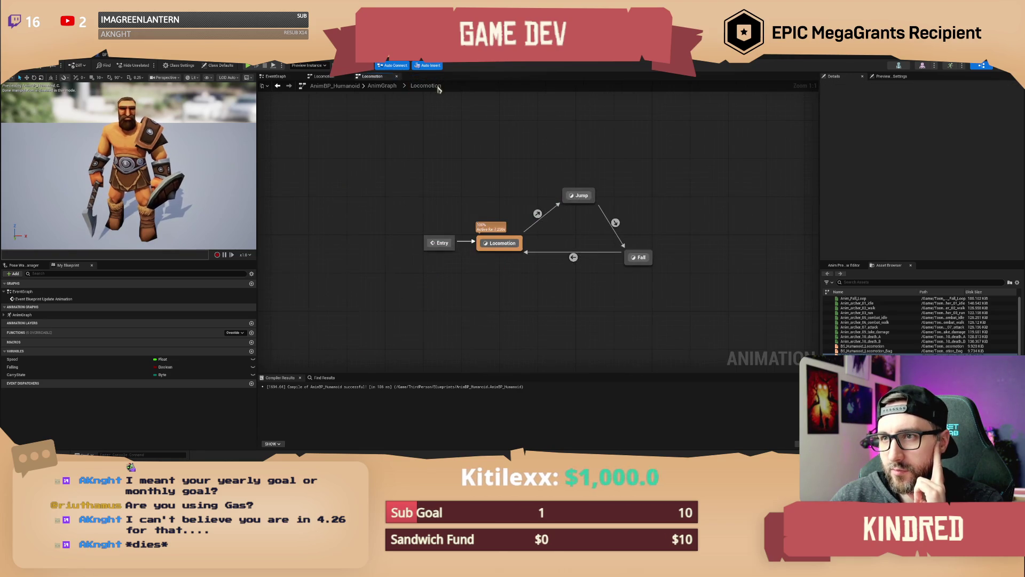
double_click(501, 243)
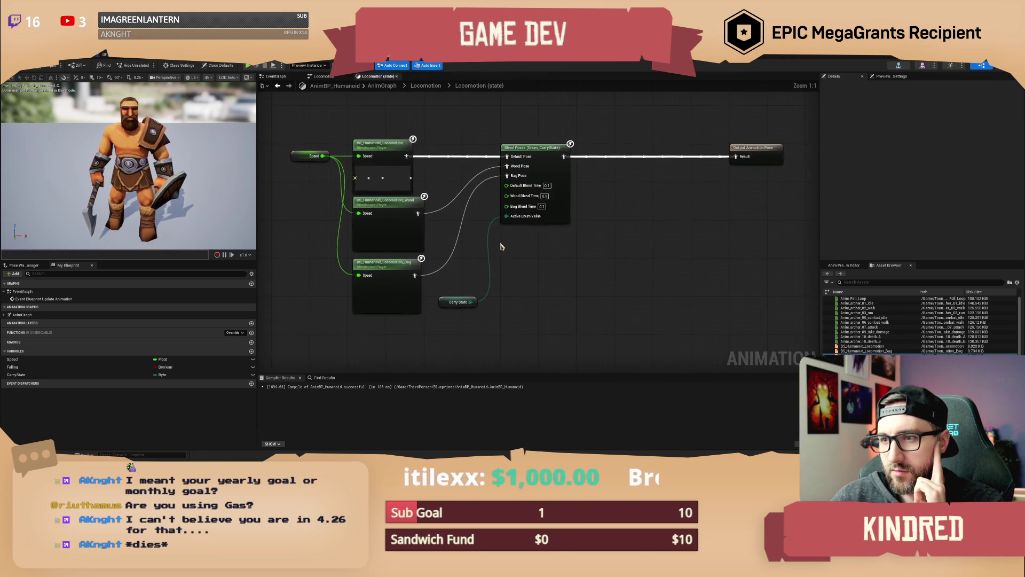
left_click(424, 235)
left_click(429, 288)
left_click(433, 180)
left_click(333, 229)
mouse_move(332, 229)
left_mouse_down()
mouse_move(368, 195)
mouse_move(380, 231)
left_mouse_up()
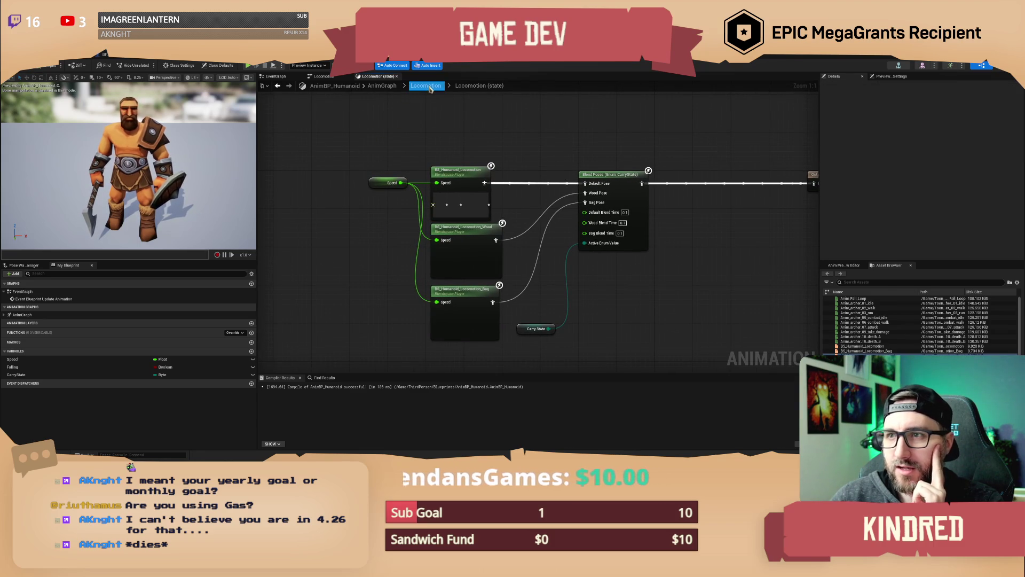
left_click(324, 77)
Add an Event Blueprint Initialize Animation node to AnimBP_Humanoid's event graph, positioned above the update event
left_click(278, 76)
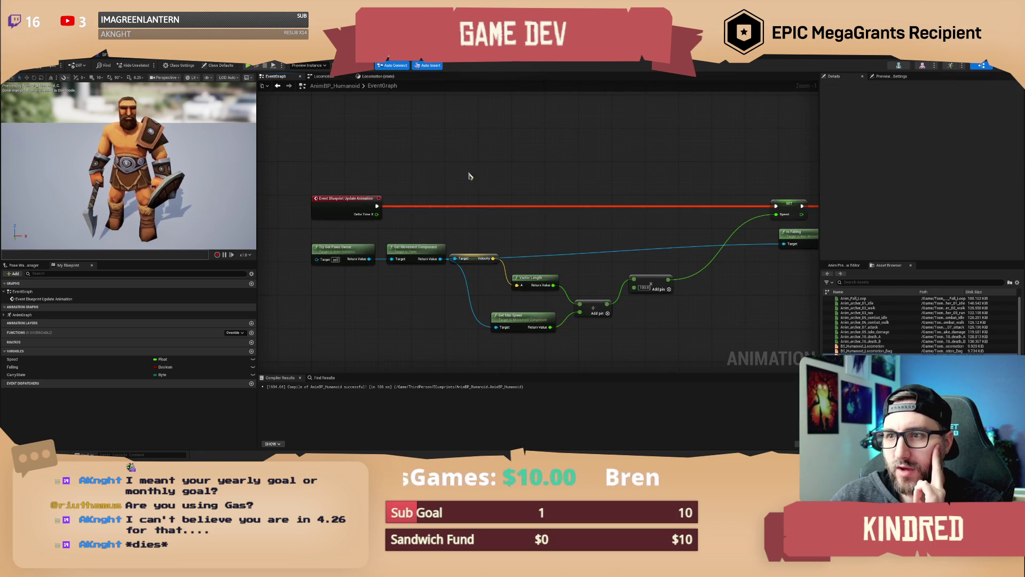
scroll(448, 160, "up", 1)
mouse_move(441, 160)
left_mouse_down()
mouse_move(450, 167)
mouse_move(446, 158)
left_mouse_up()
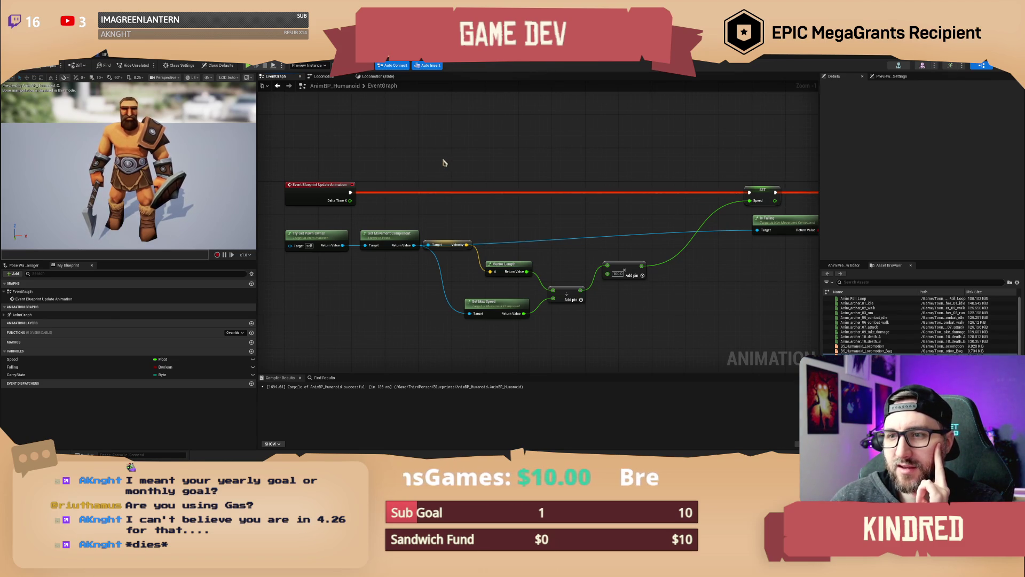
left_click_drag(426, 155, 457, 216)
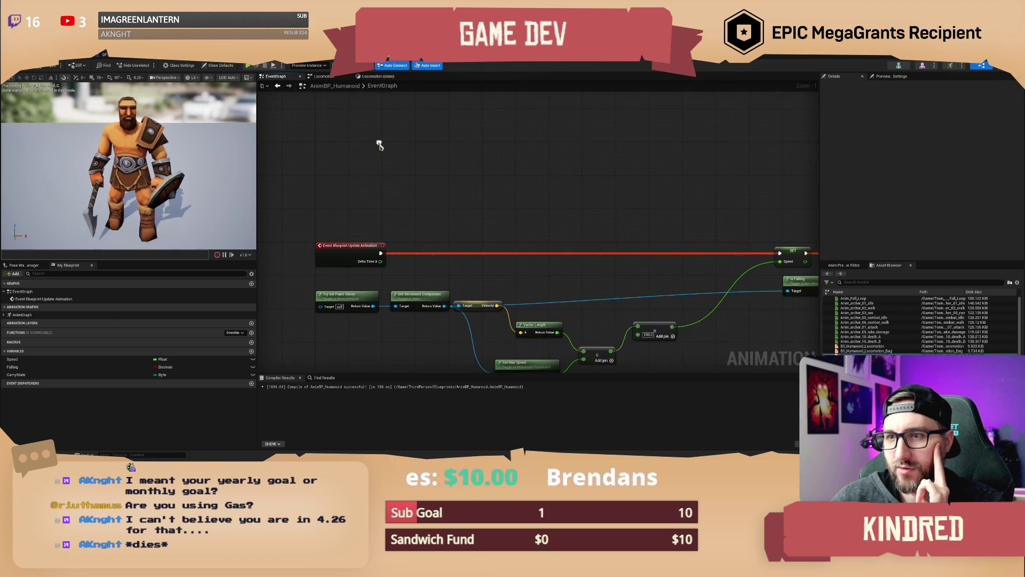
right_click(380, 145)
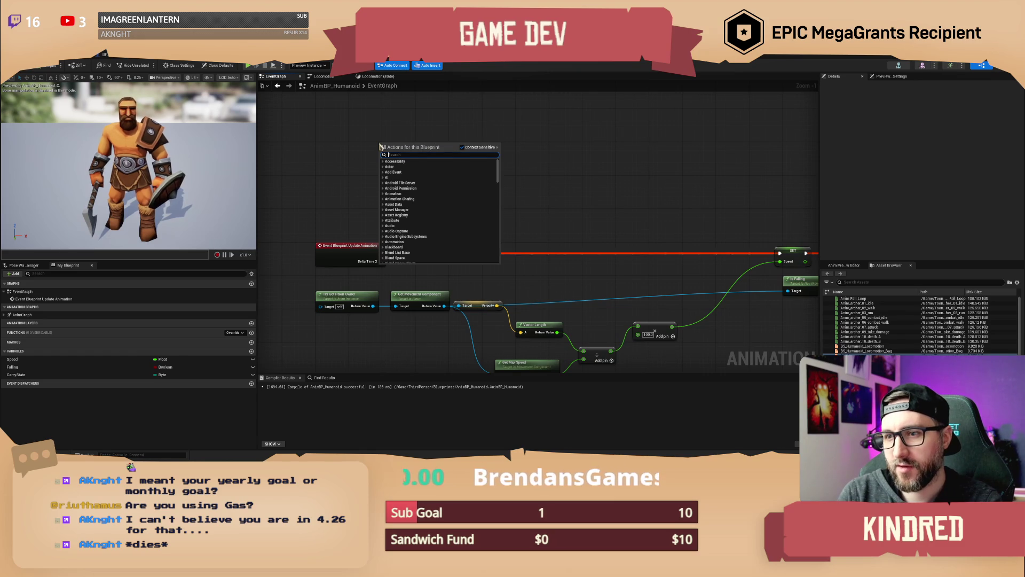
type("initial")
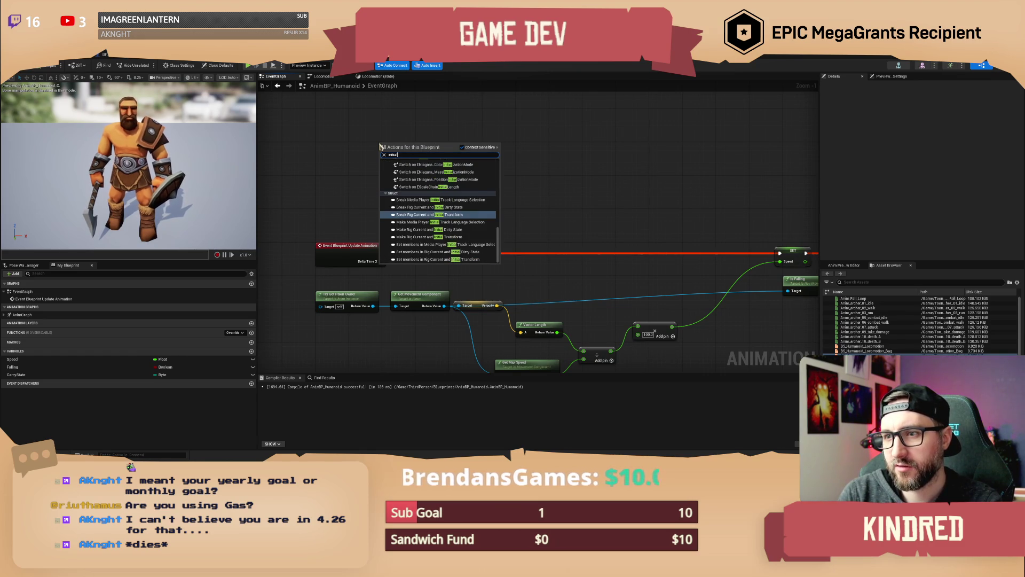
scroll(417, 203, "up", 5)
left_click(416, 172)
left_click_drag(416, 172, 440, 238)
left_click_drag(422, 201, 364, 167)
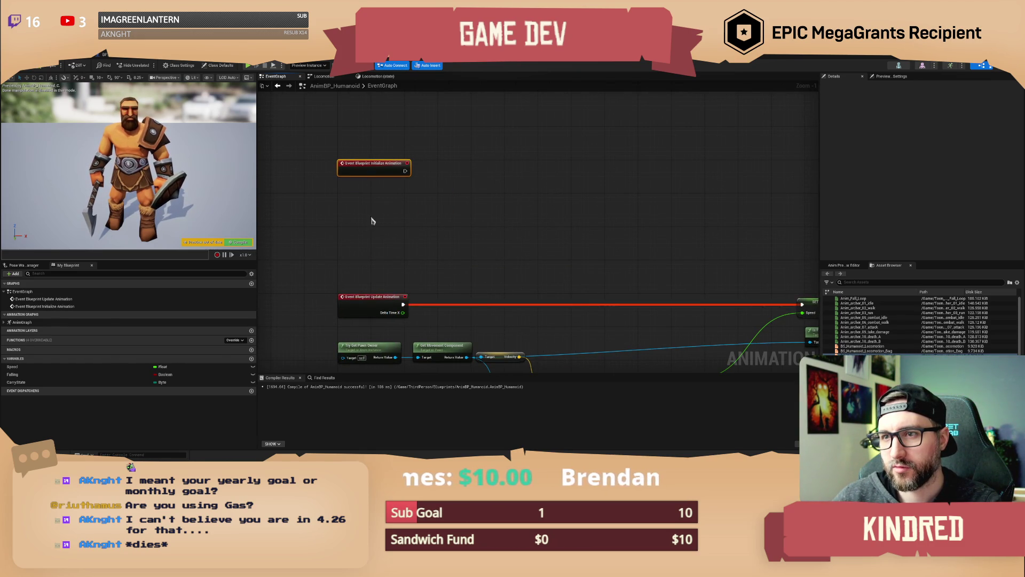
Duplicate the existing Try Get Pawn Owner node and place the copy under the Initialize Animation event
left_click_drag(372, 220, 359, 179)
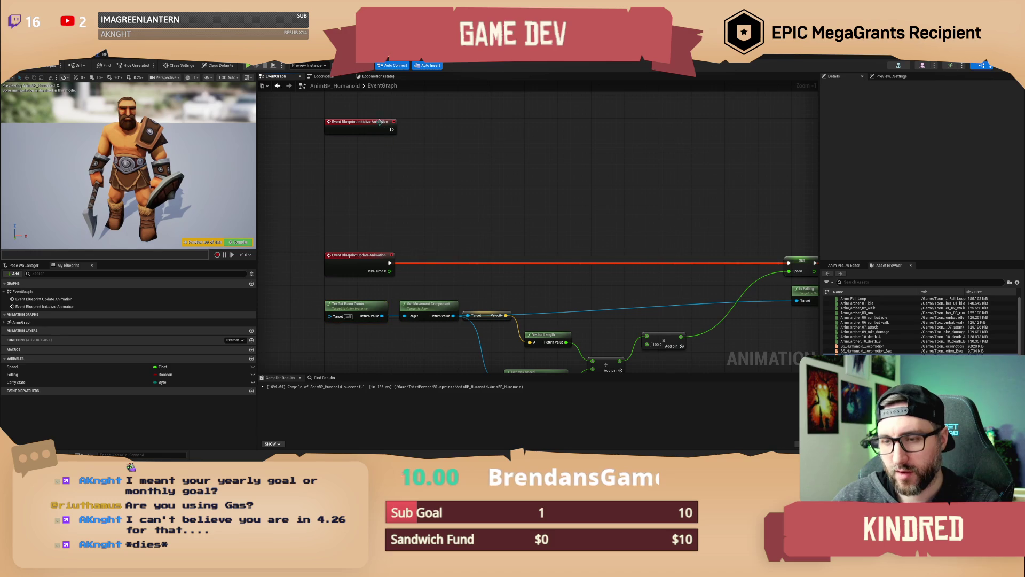
left_click(342, 306)
key("ctrl+c")
key("ctrl+v")
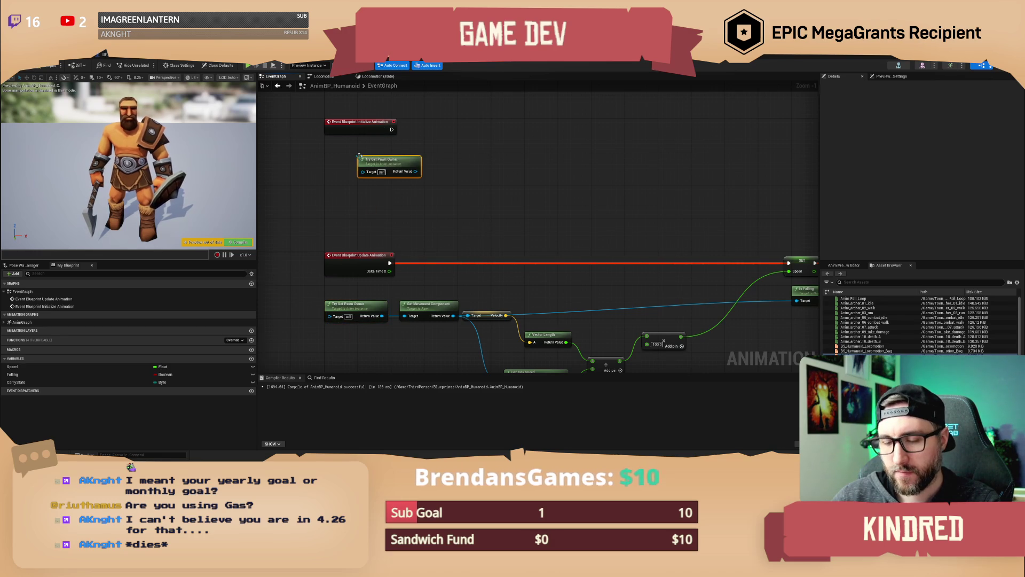
mouse_move(359, 156)
left_mouse_down()
mouse_move(346, 187)
mouse_move(422, 174)
left_mouse_up()
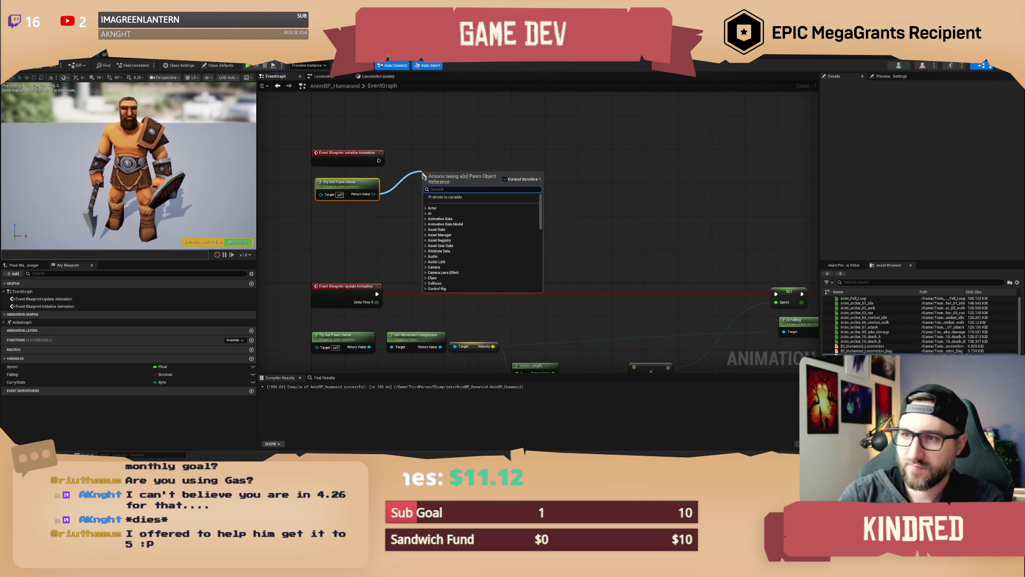
left_click(408, 166)
left_click_drag(405, 164, 465, 199)
scroll(417, 172, "up", 1)
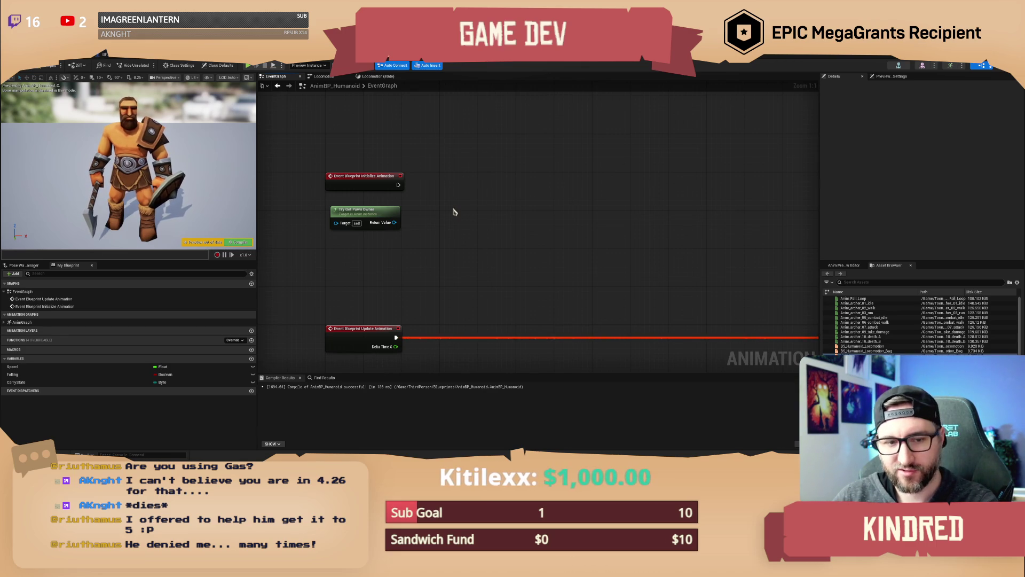
left_click_drag(451, 206, 412, 214)
Compile AnimBP_Humanoid and recenter the view on the initialize nodes
left_click(49, 67)
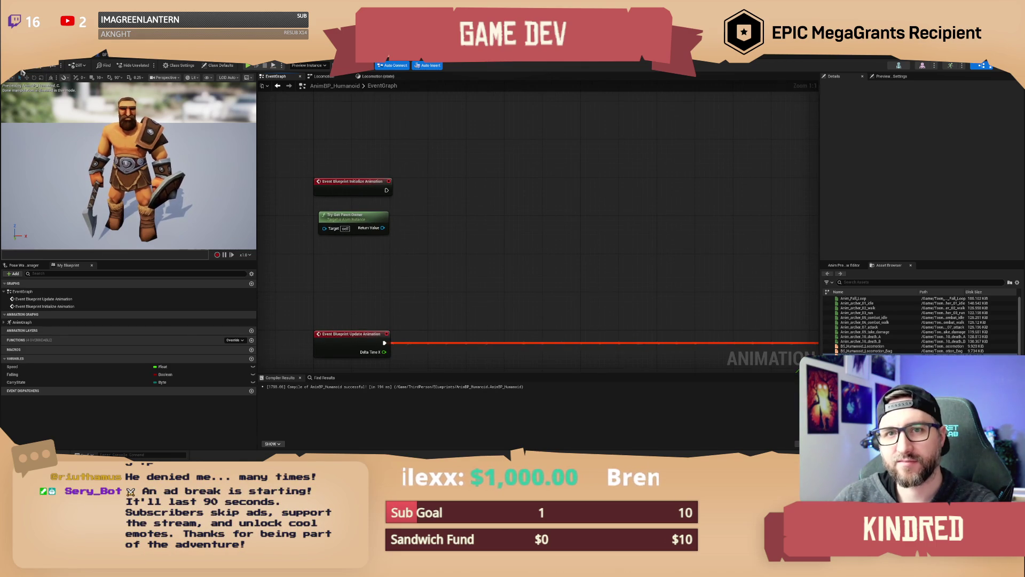
left_click_drag(446, 173, 446, 182)
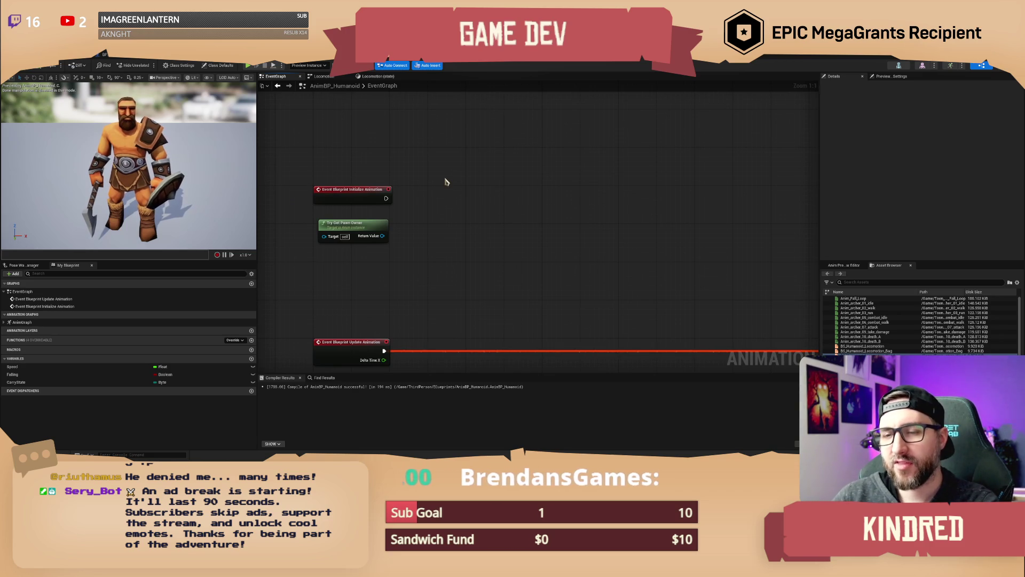
left_click_drag(447, 182, 446, 247)
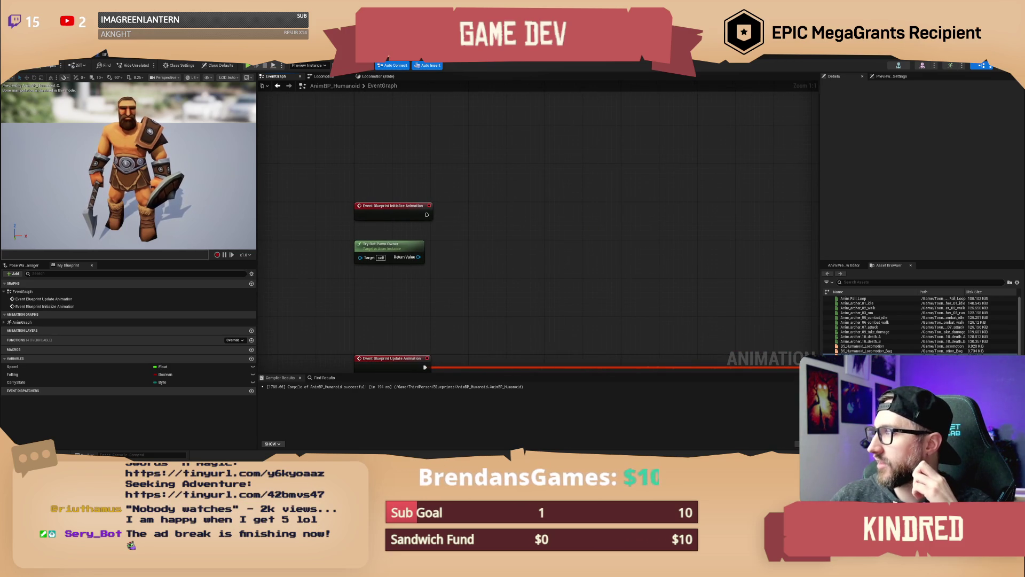